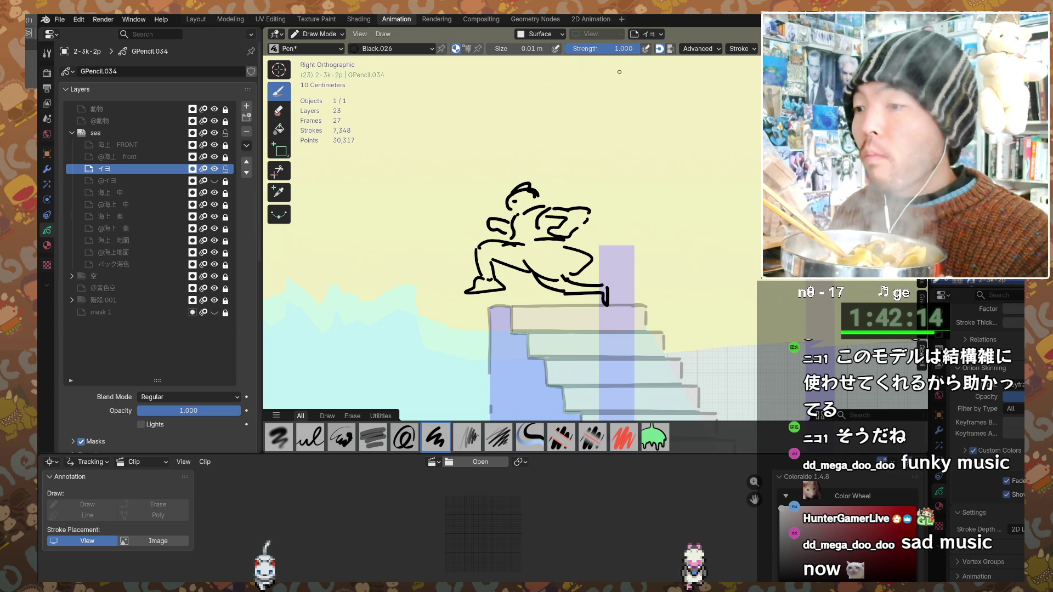
- Leave the Blender stair animation for the Shonen Jump+ reader showing the 「壊した01」 title spread
key(alt+Tab)
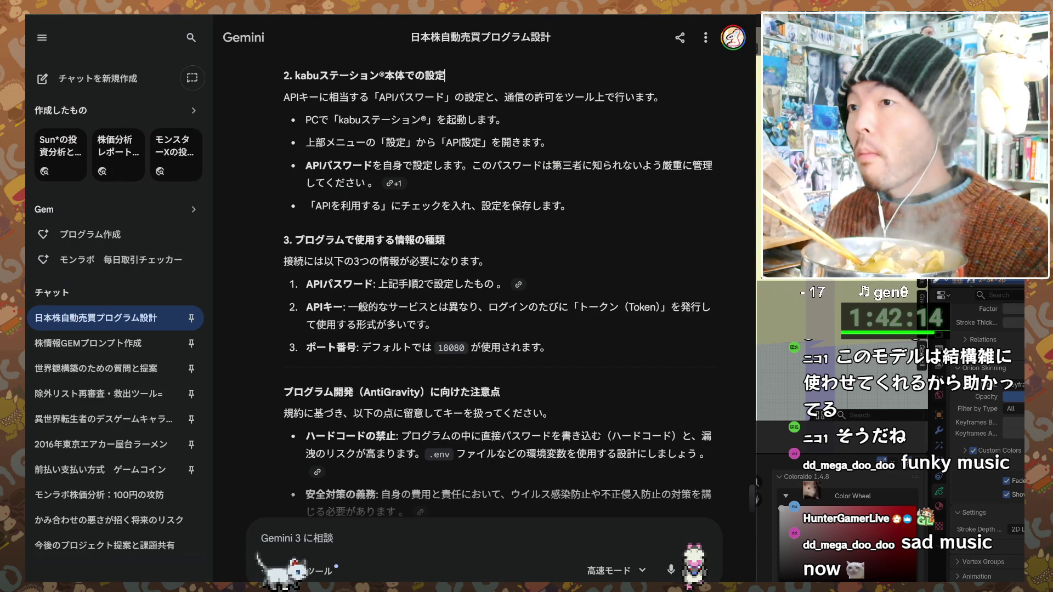
key(alt+Tab)
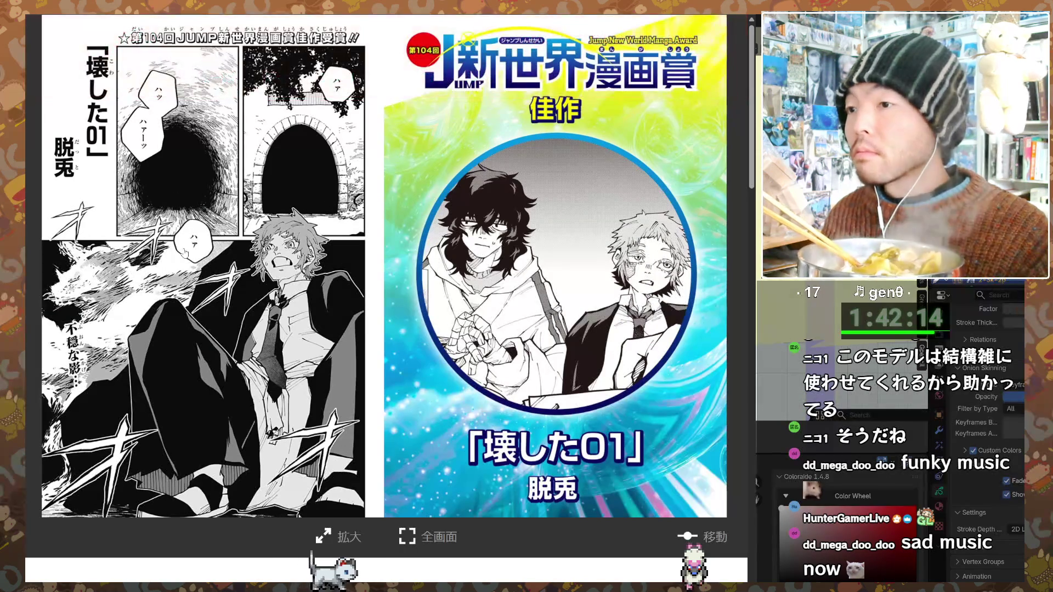
- Page 「壊した01」 forward ten spreads to where the tunnel ceiling collapses on the boys
click(185, 256)
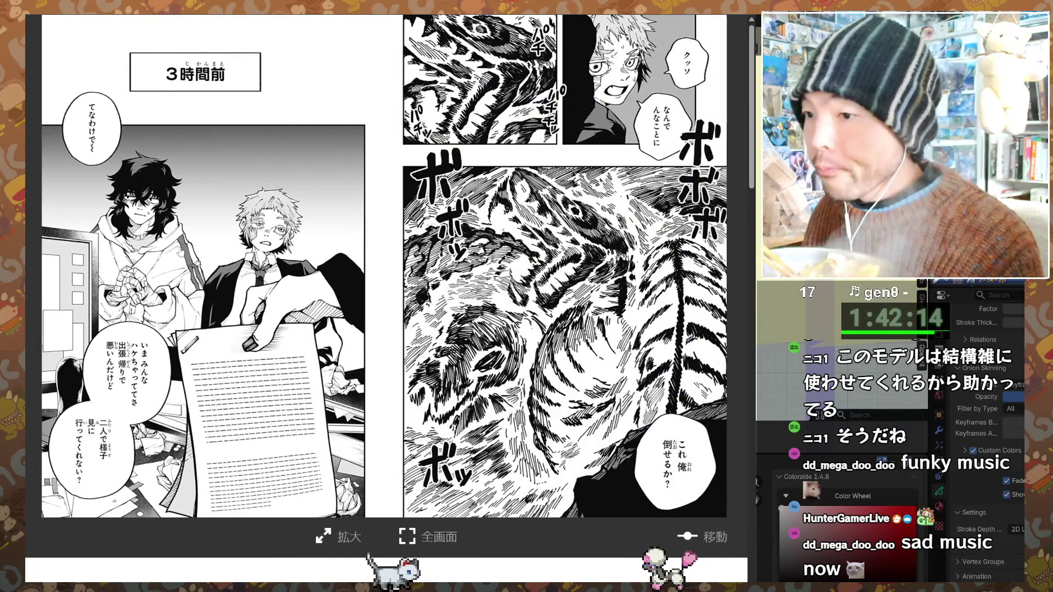
click(181, 252)
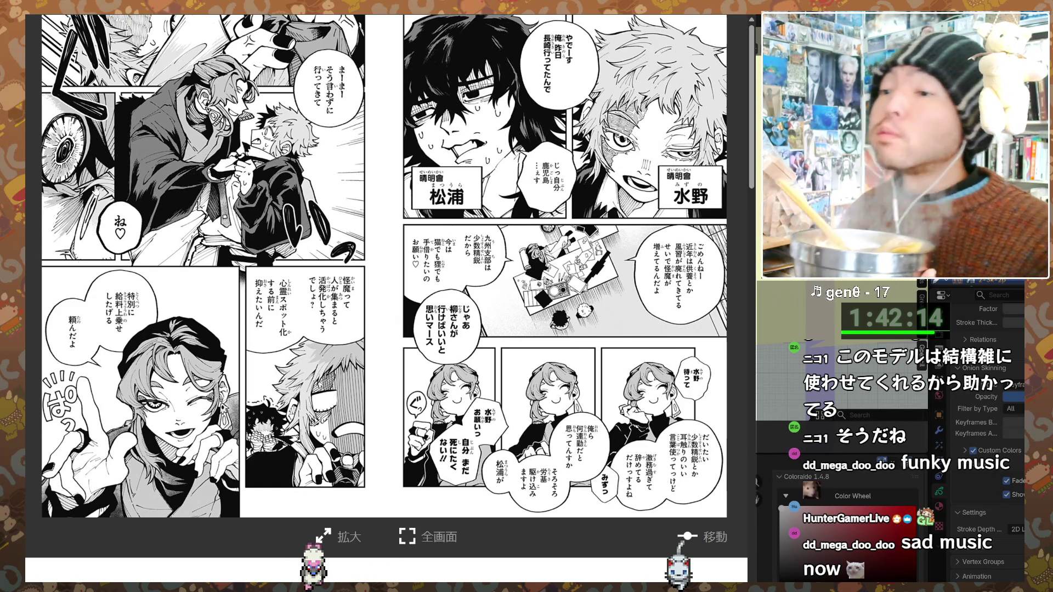
click(90, 390)
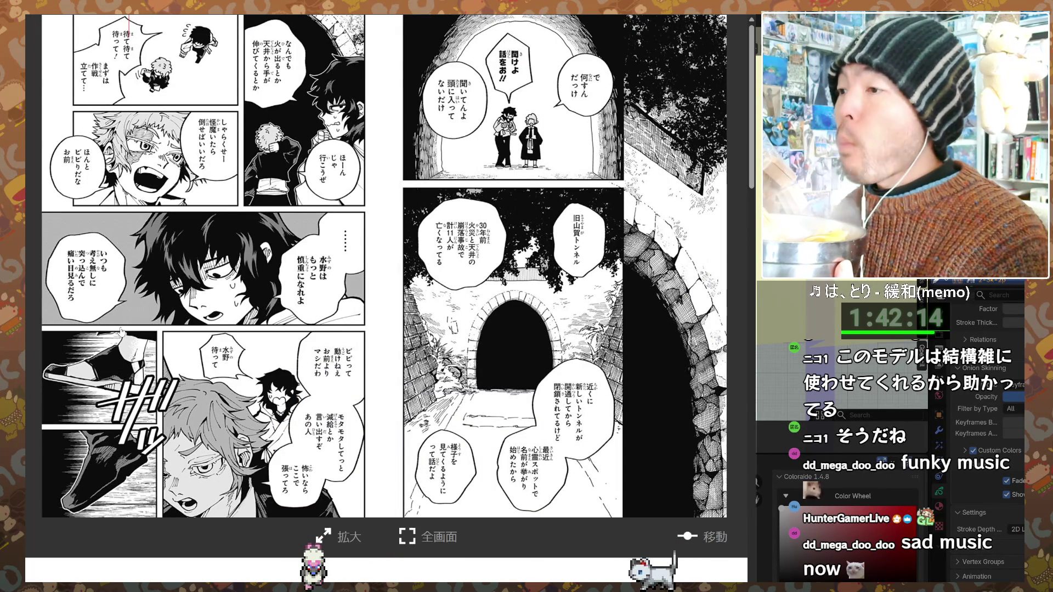
click(120, 347)
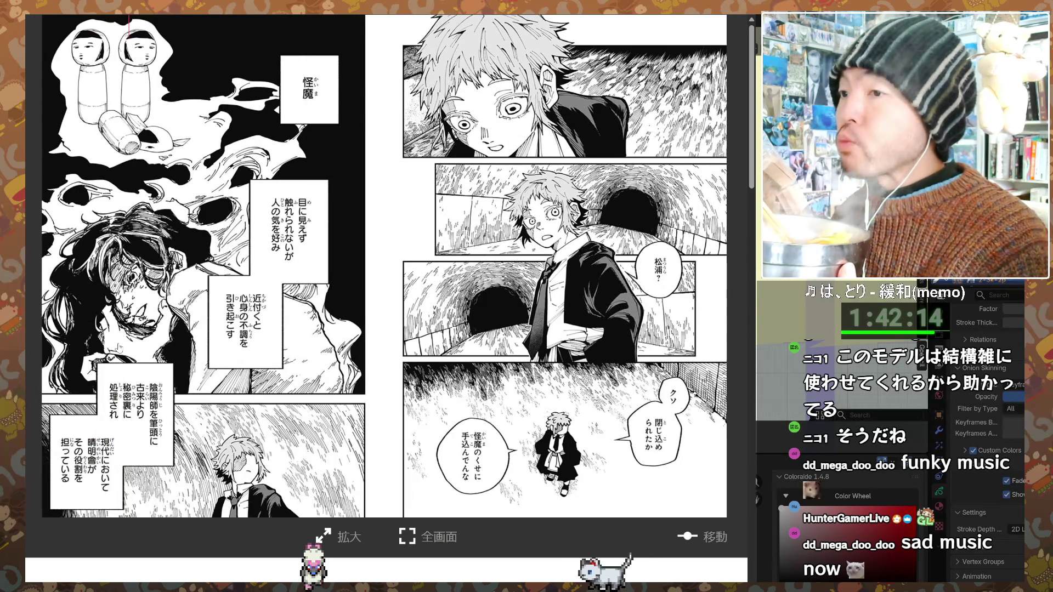
click(119, 346)
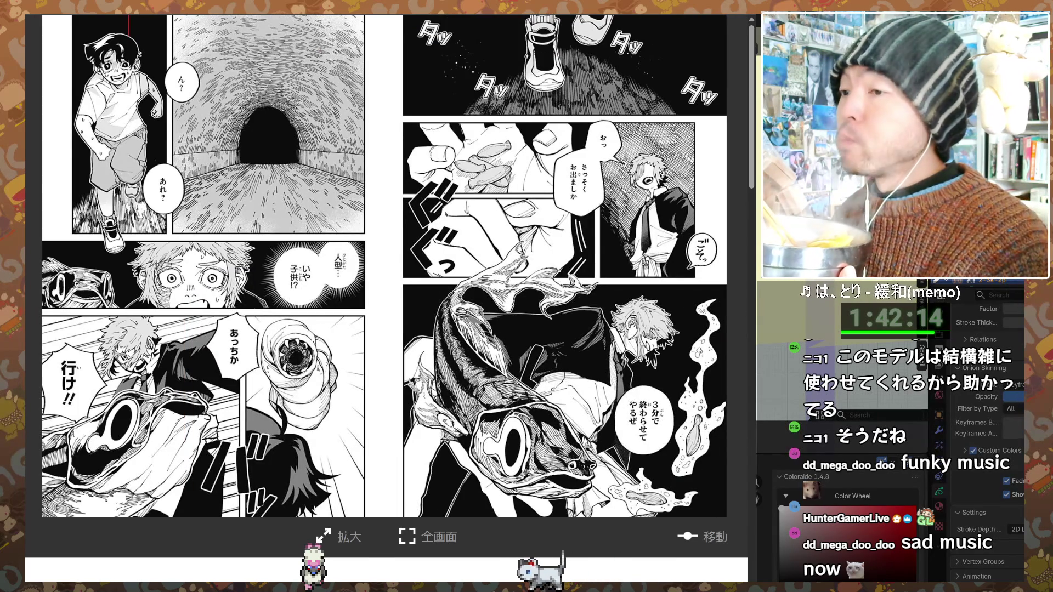
click(119, 346)
click(120, 337)
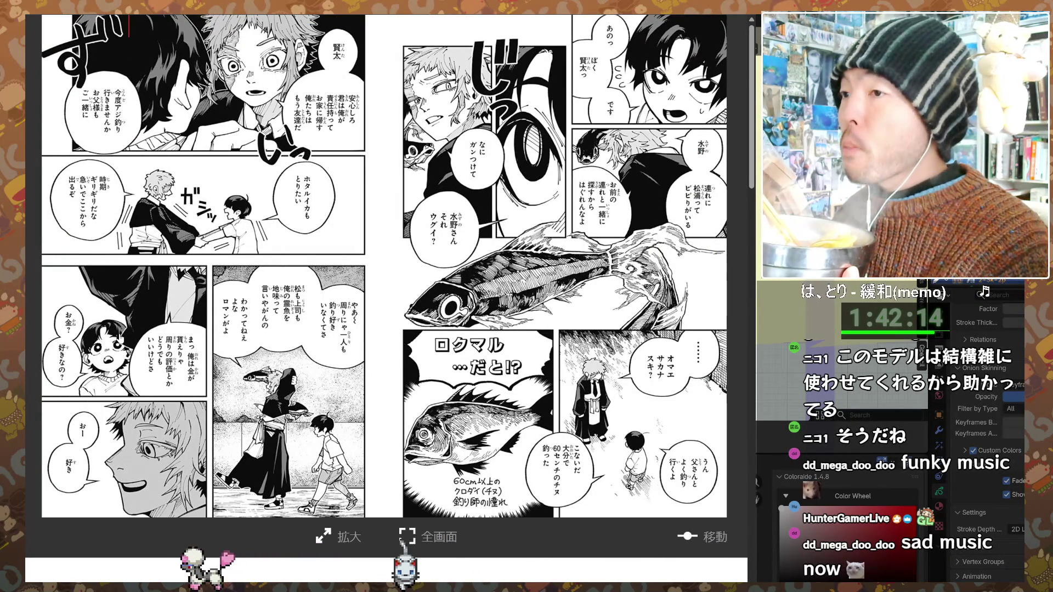
click(120, 338)
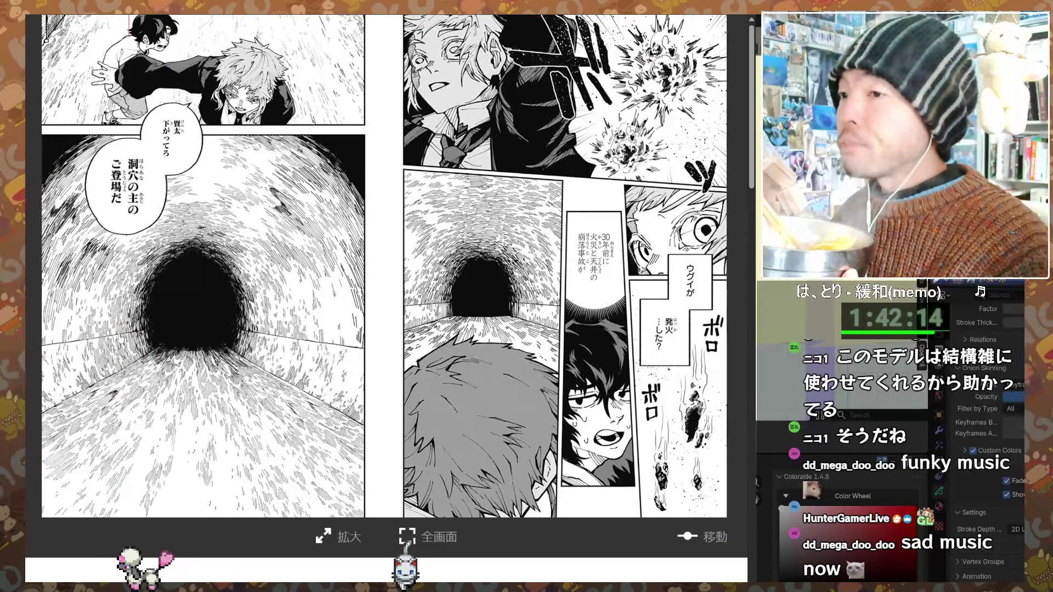
click(120, 338)
click(120, 338)
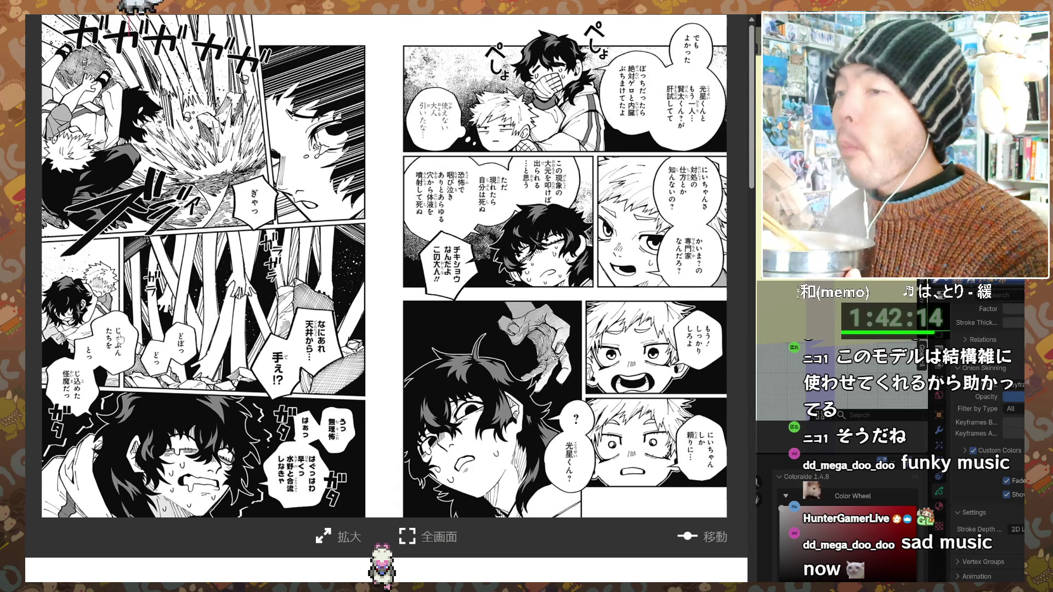
- Advance two spreads to the boy yelling for his companion to run from the monster
click(120, 339)
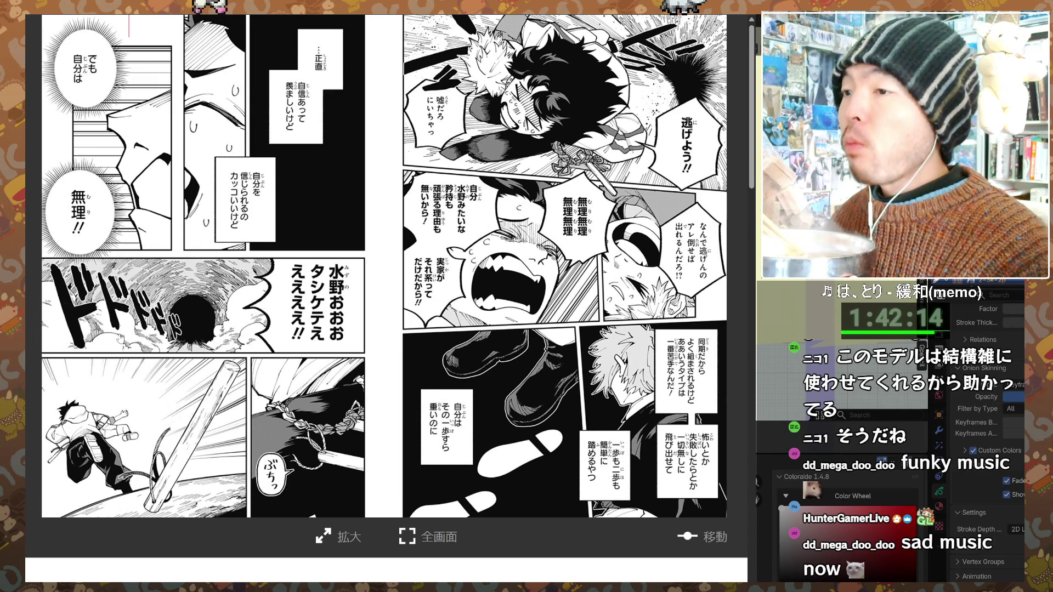
click(120, 338)
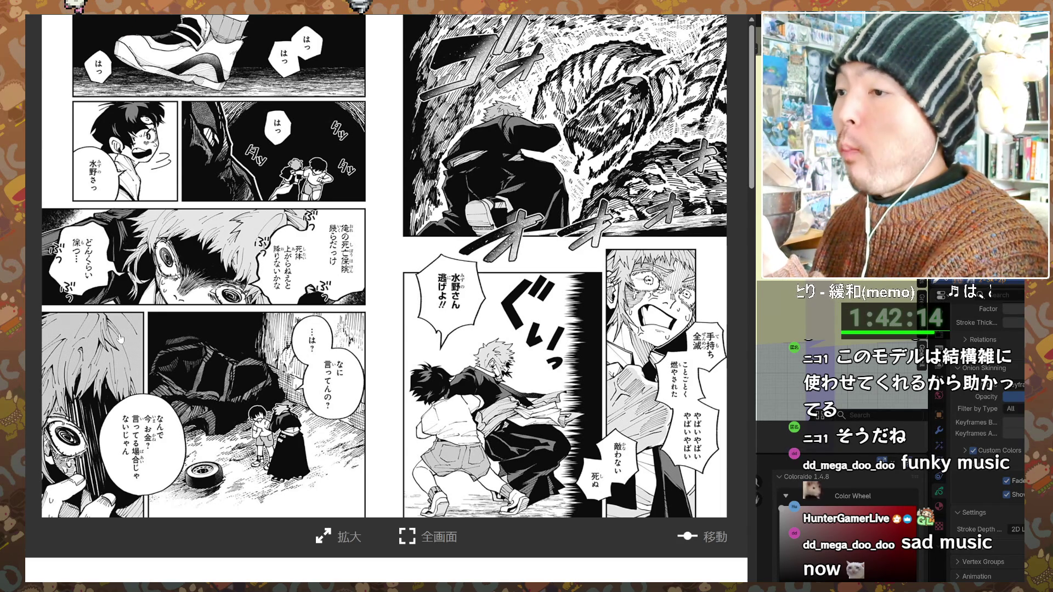
- Turn one spread to the white-haired youth's memory of fishing with his hospitalized sister
click(120, 339)
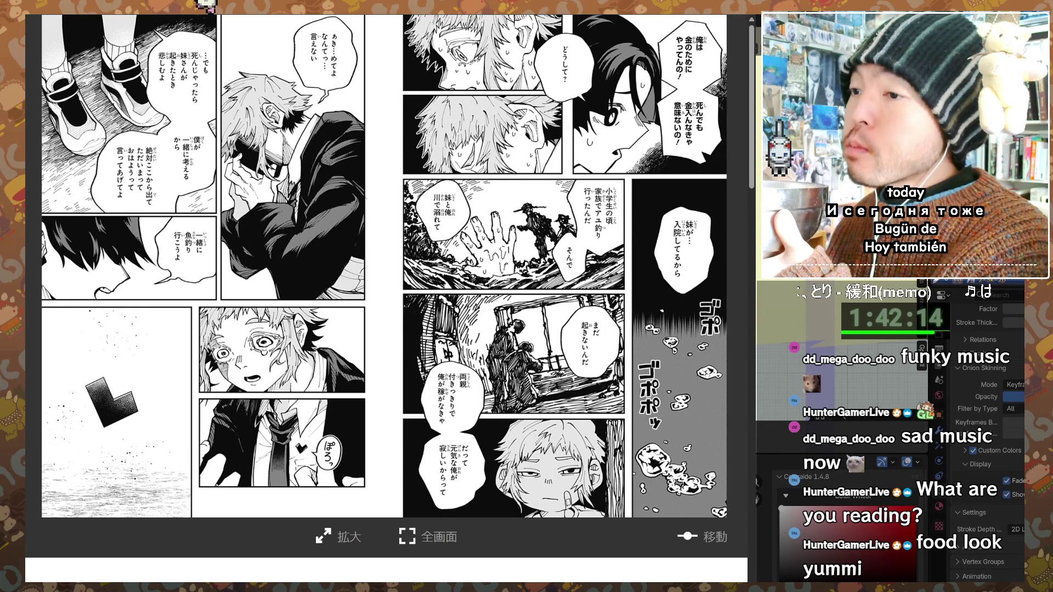
- Advance five spreads through the 同時刻 松浦＆光星サイド battle to the dark-haired boy's scream
click(149, 303)
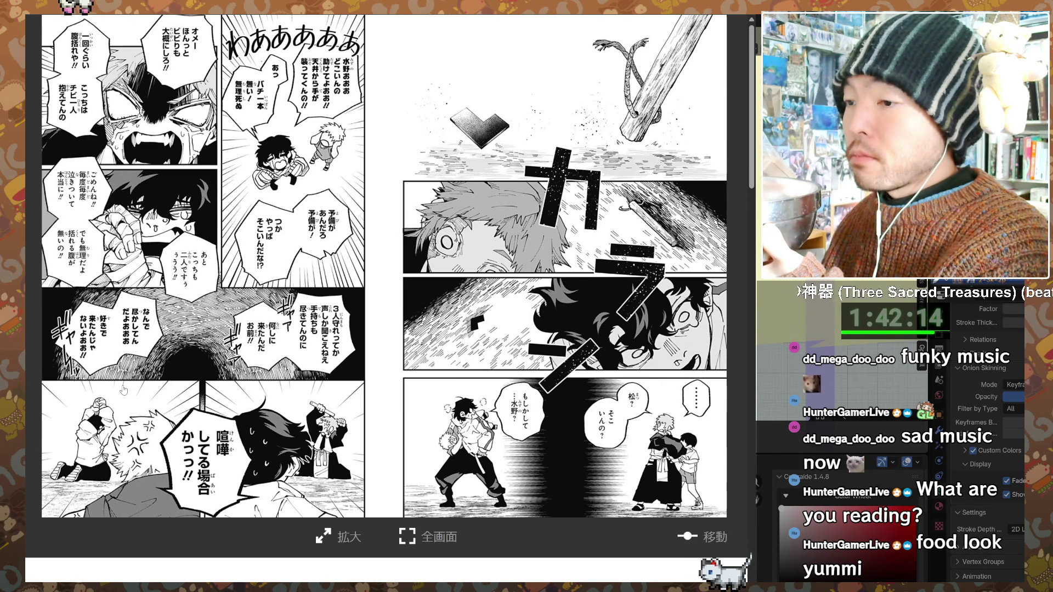
click(123, 390)
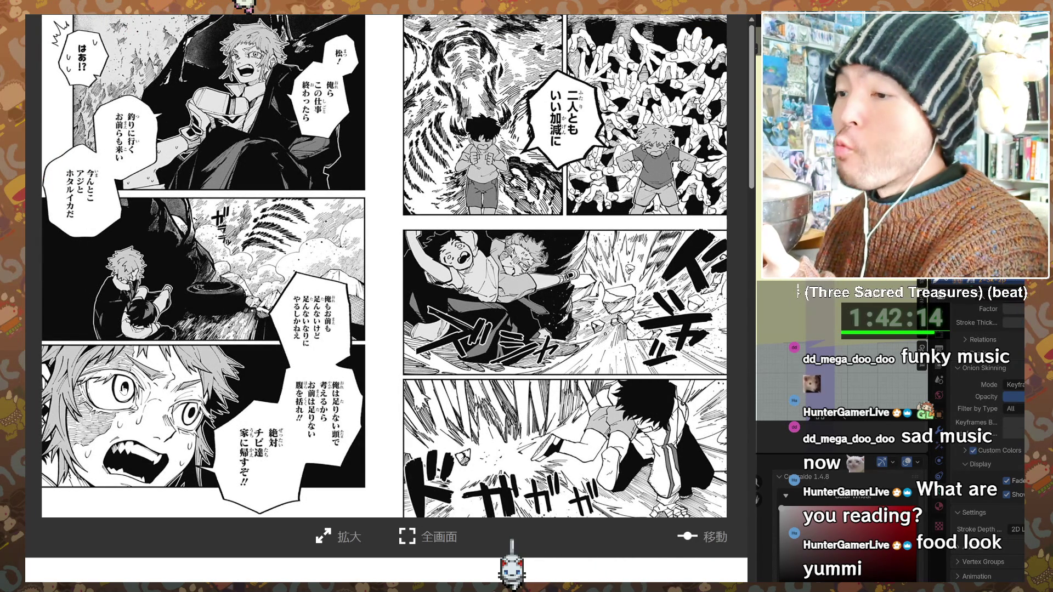
click(123, 390)
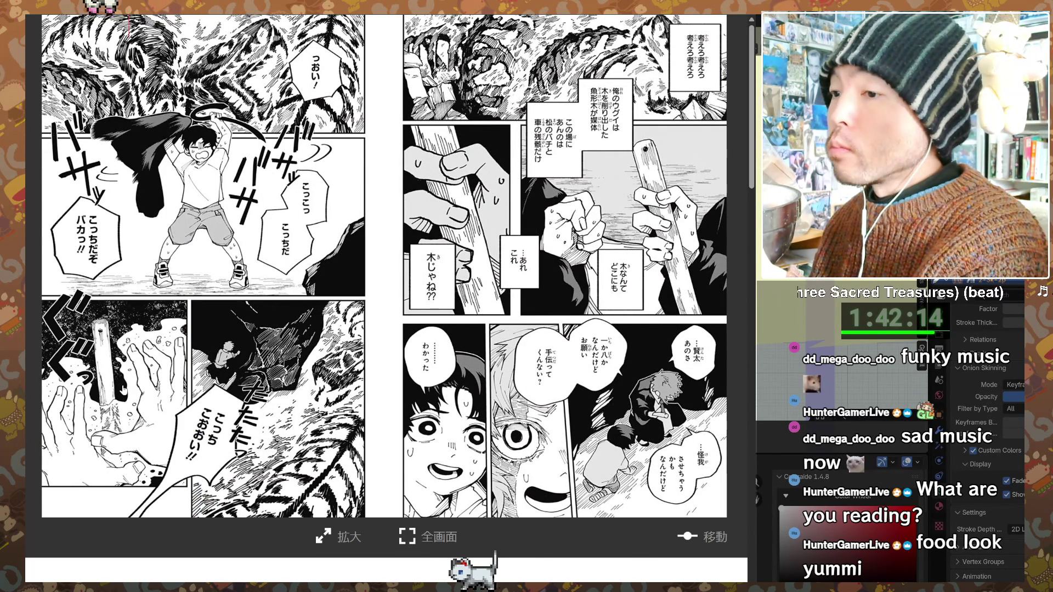
click(123, 389)
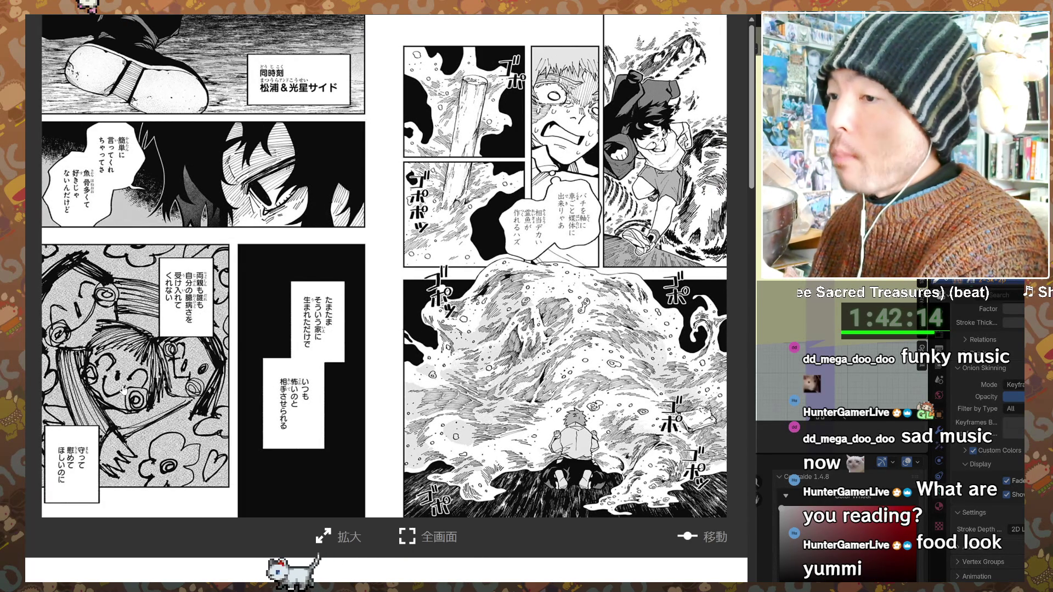
click(123, 390)
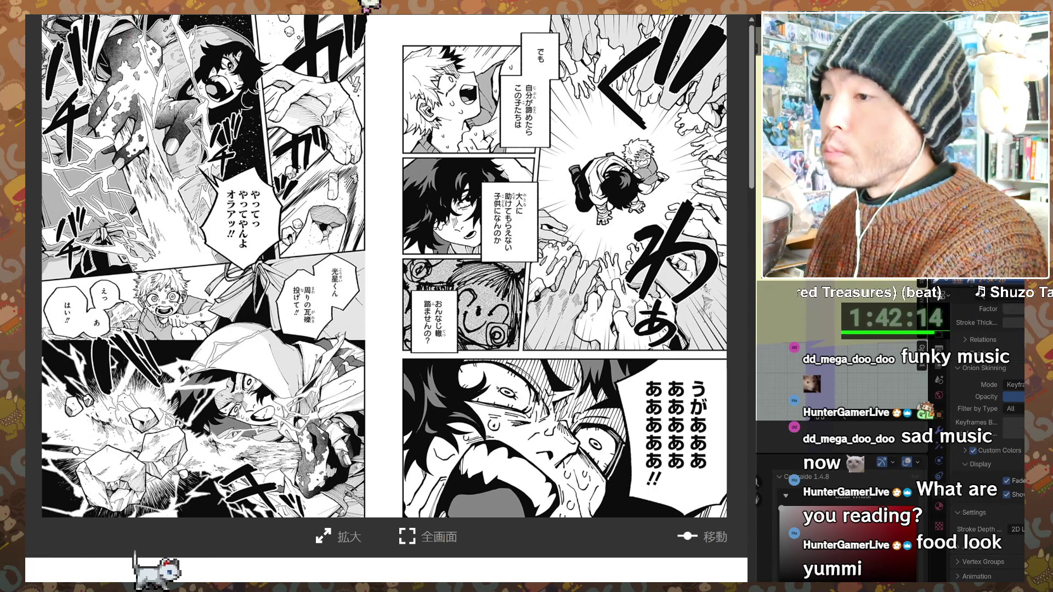
- Read the final spreads of 「壊した01」 and continue to 「行列のできる回転寿司屋と封印されし伝説の龍」
click(127, 389)
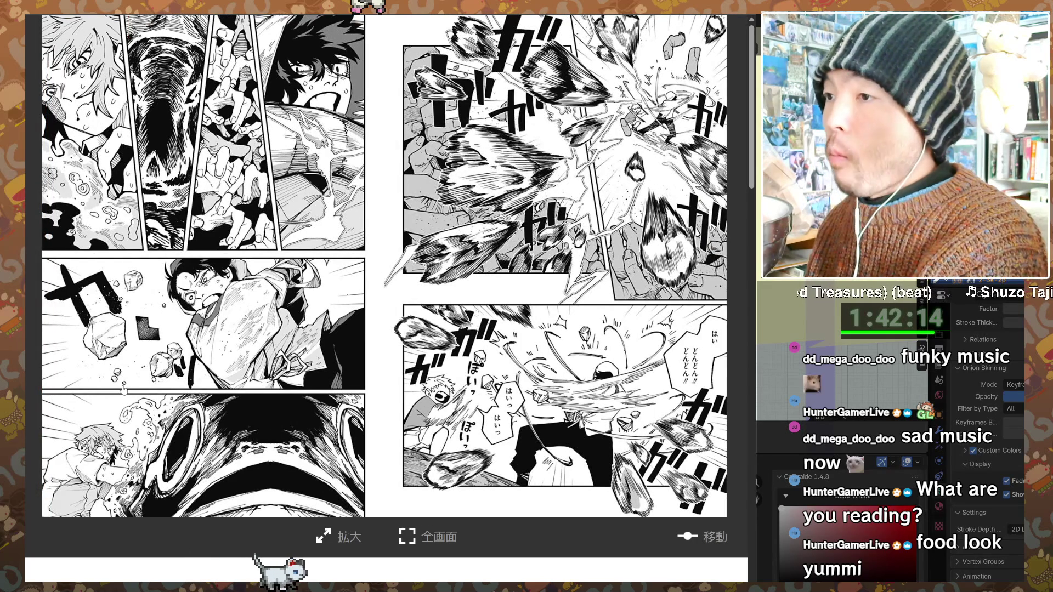
click(124, 389)
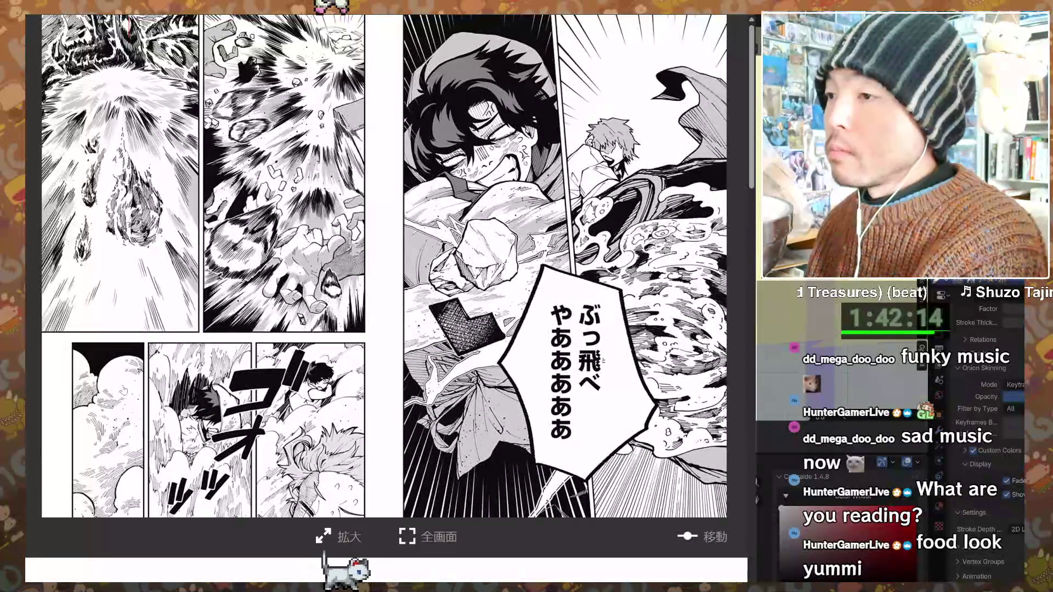
click(124, 390)
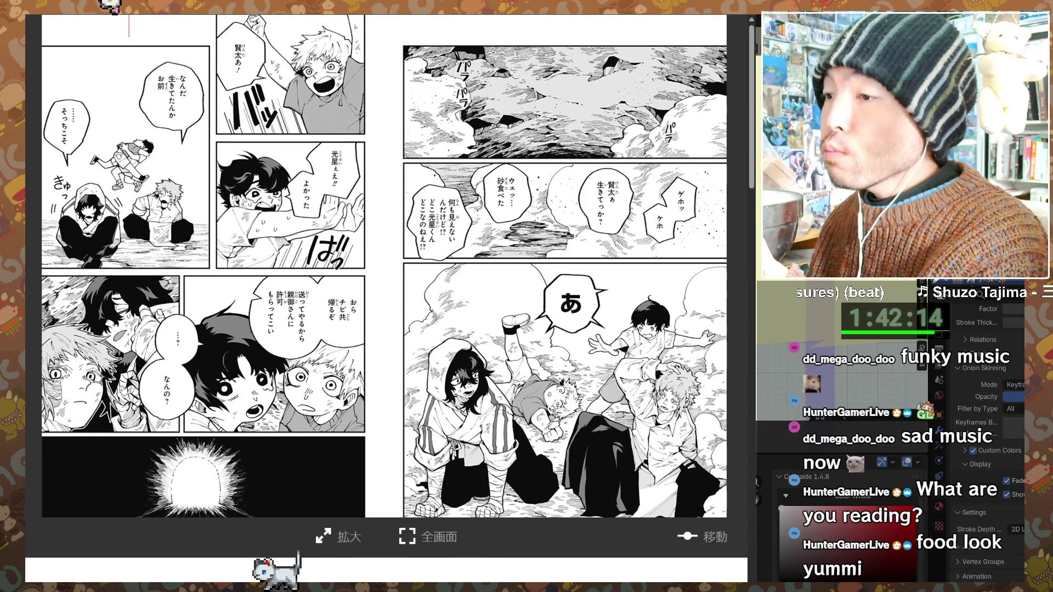
click(123, 390)
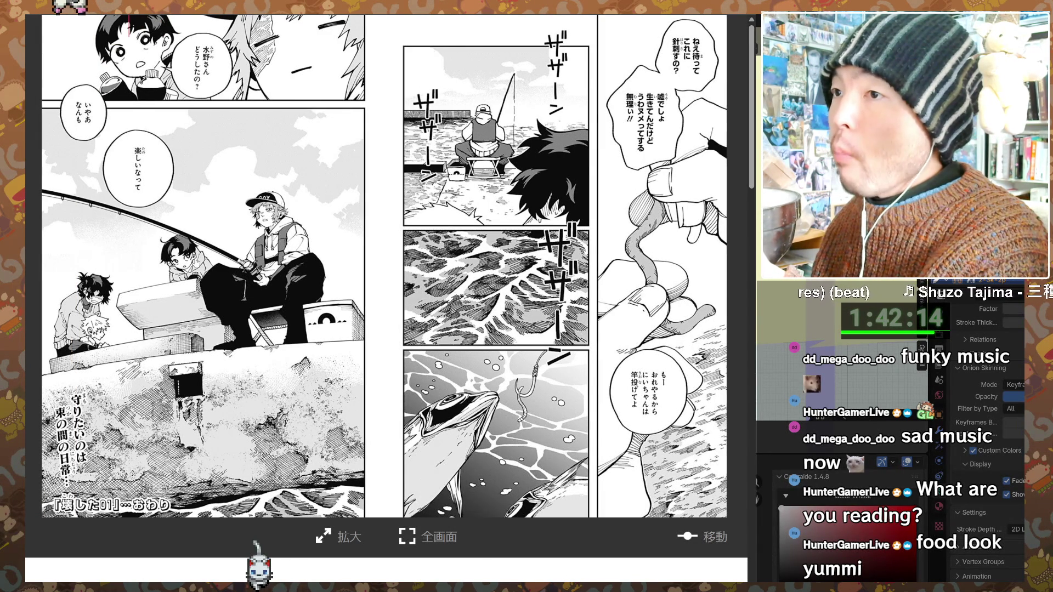
click(198, 275)
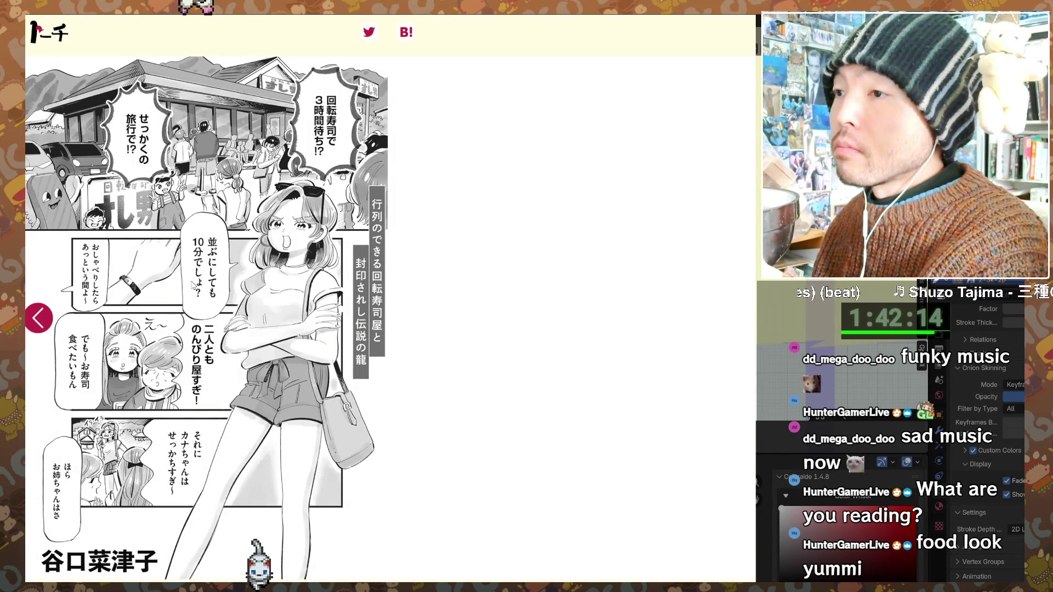
- Flip past the sushi-dragon one-shot's title page through its first spreads
click(106, 311)
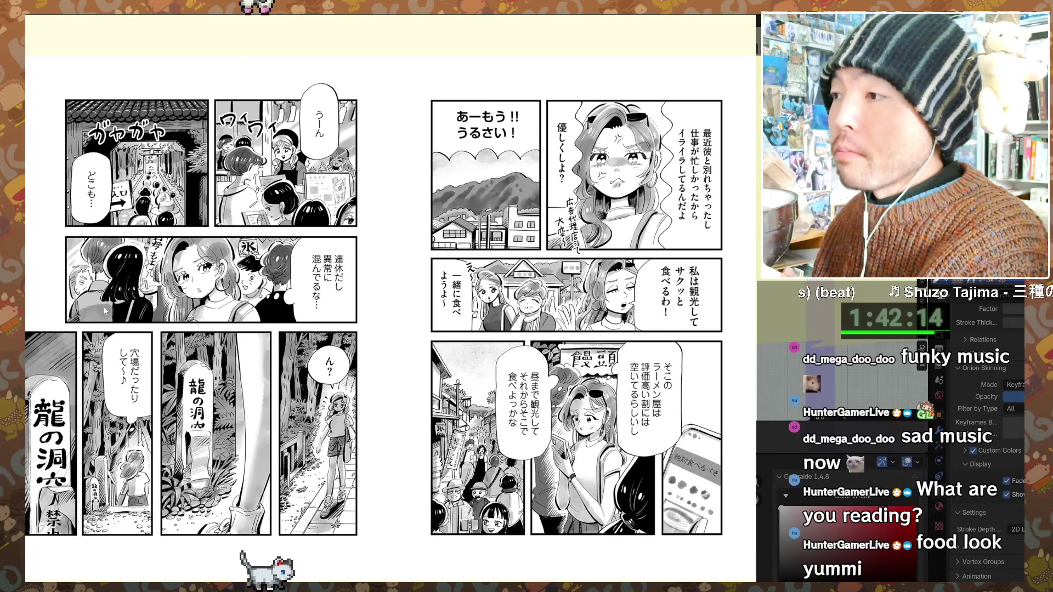
click(105, 311)
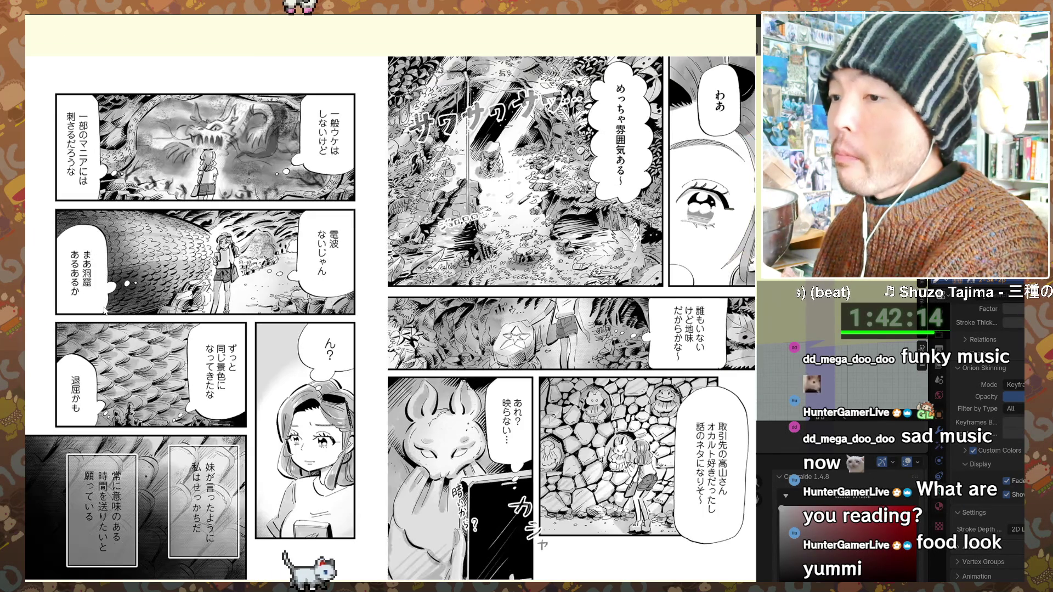
click(109, 225)
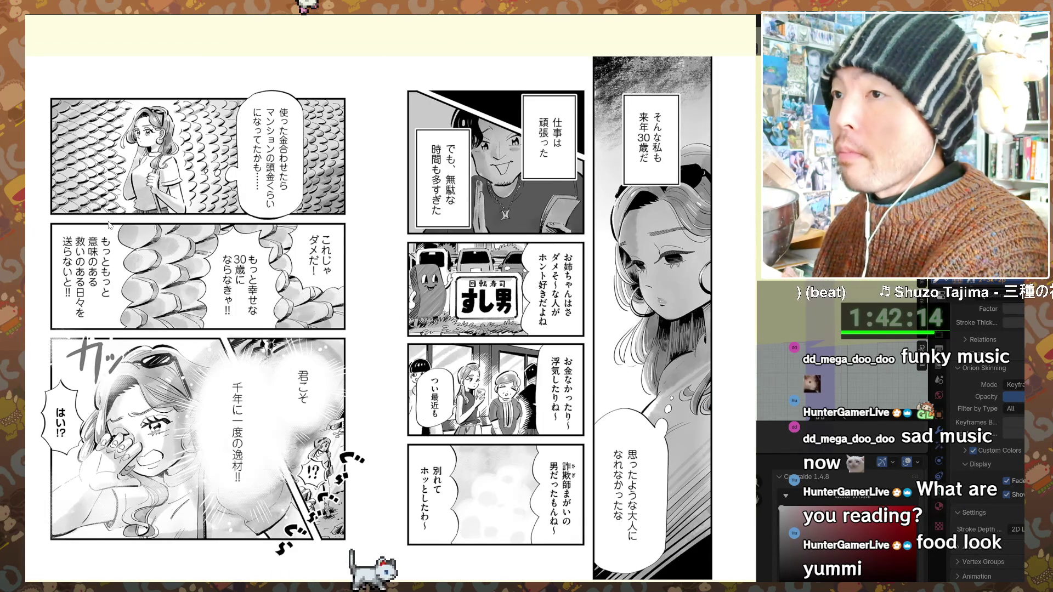
- Go back to the Torch home page and open レタイトナイト episode その26 「街のうわさ」
key(alt+Left)
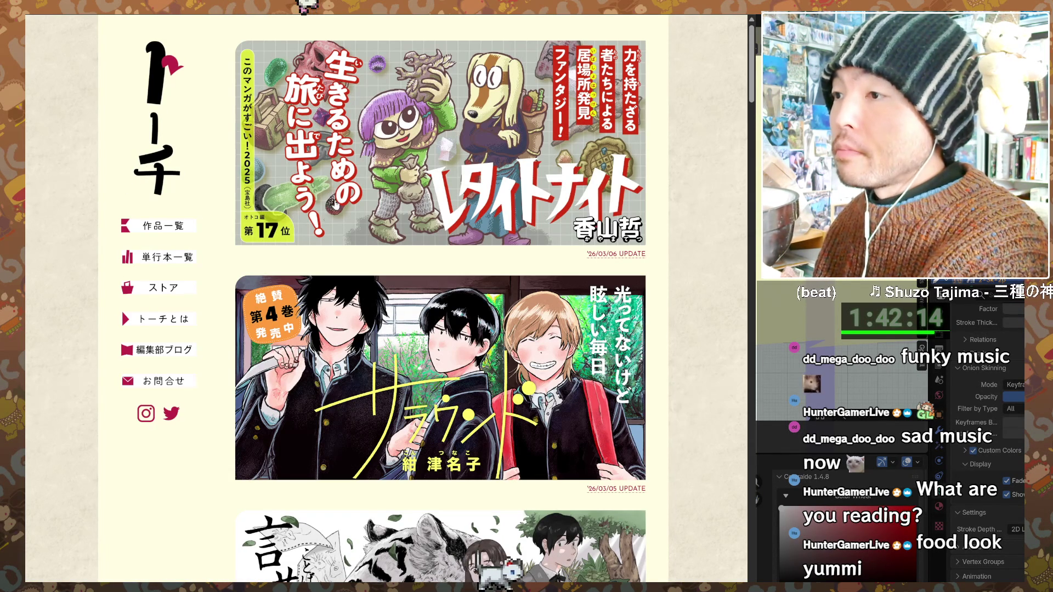
click(317, 228)
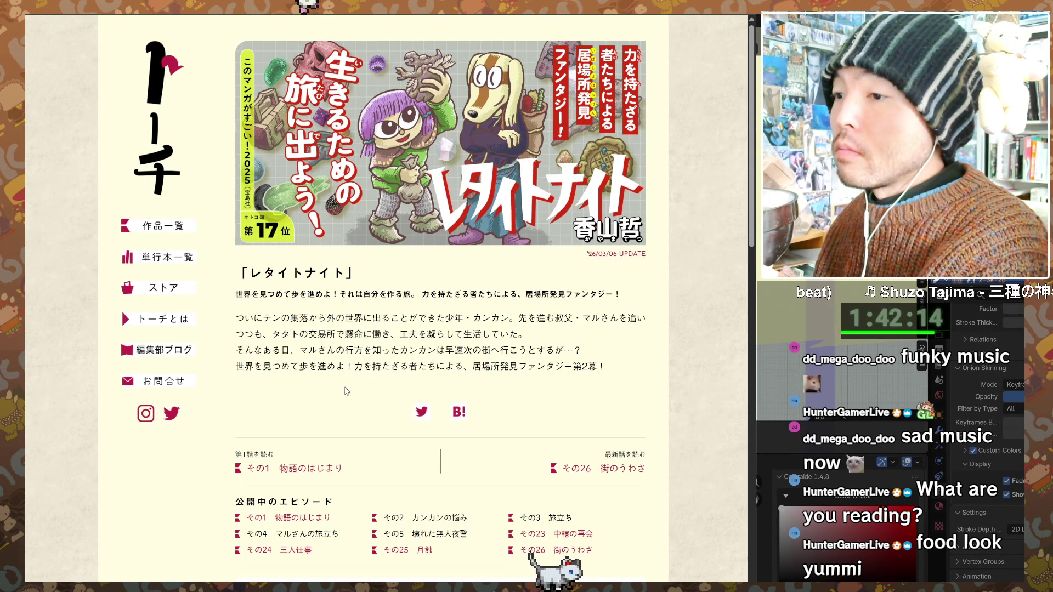
click(580, 468)
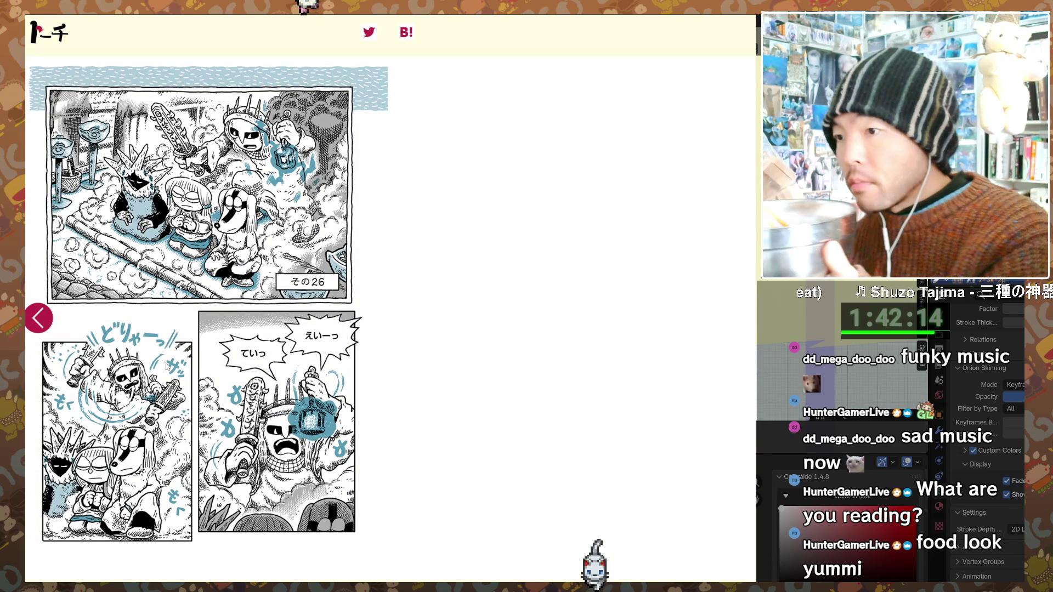
- Read past the その26 cover to the そして15日後！2度目の祈祷 crowd spread
click(165, 365)
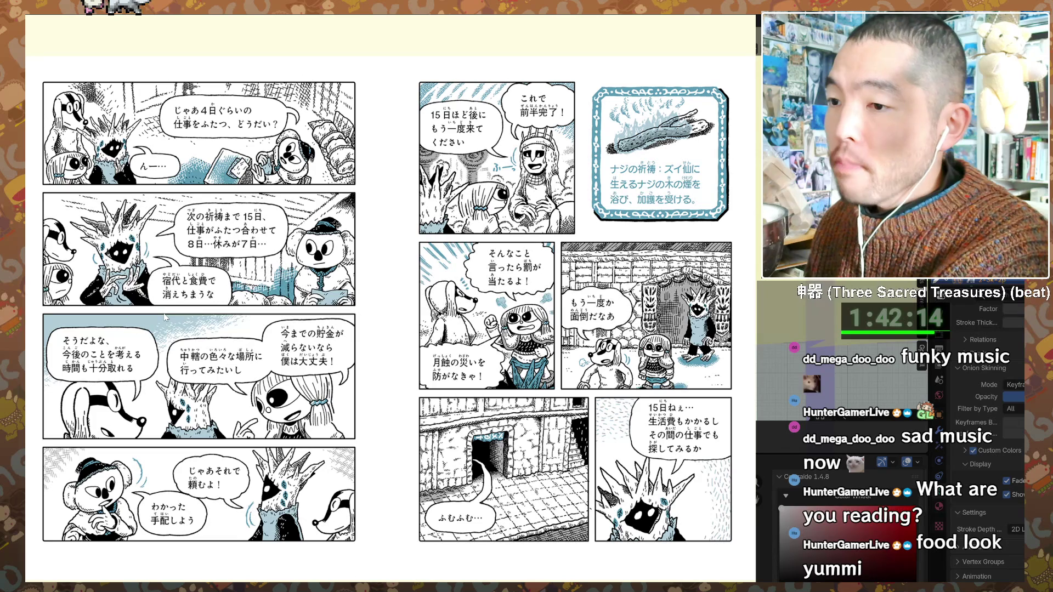
key(Left)
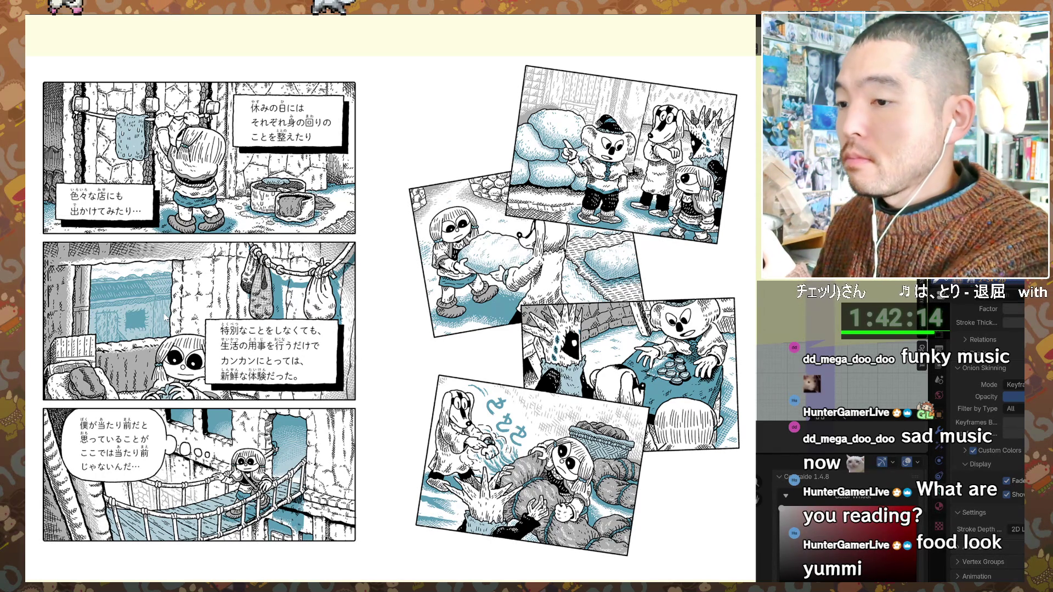
click(166, 316)
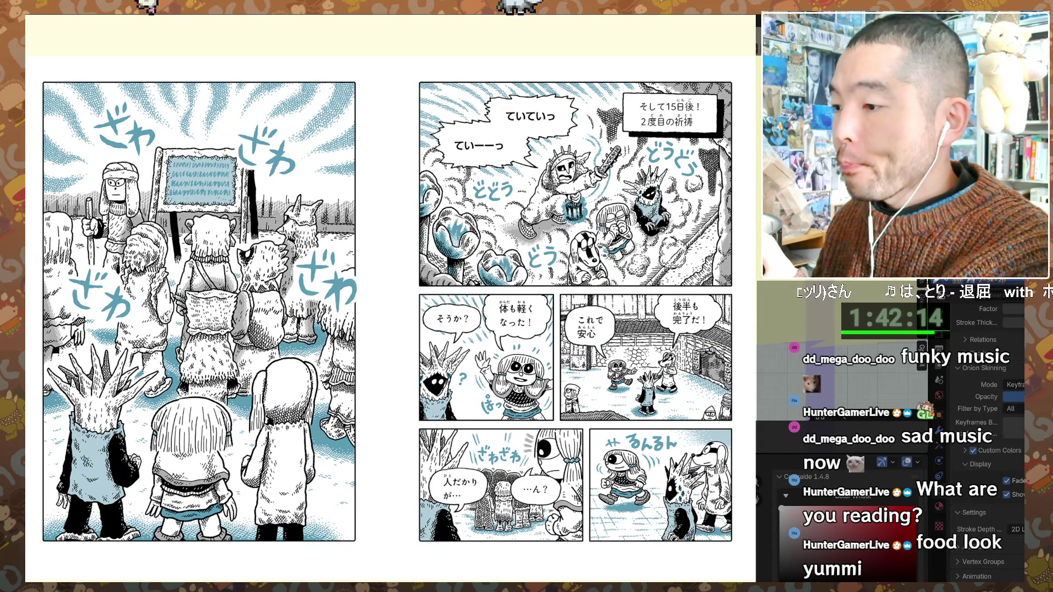
- Advance three spreads past the regions map to the girl protesting the secret beast
click(165, 317)
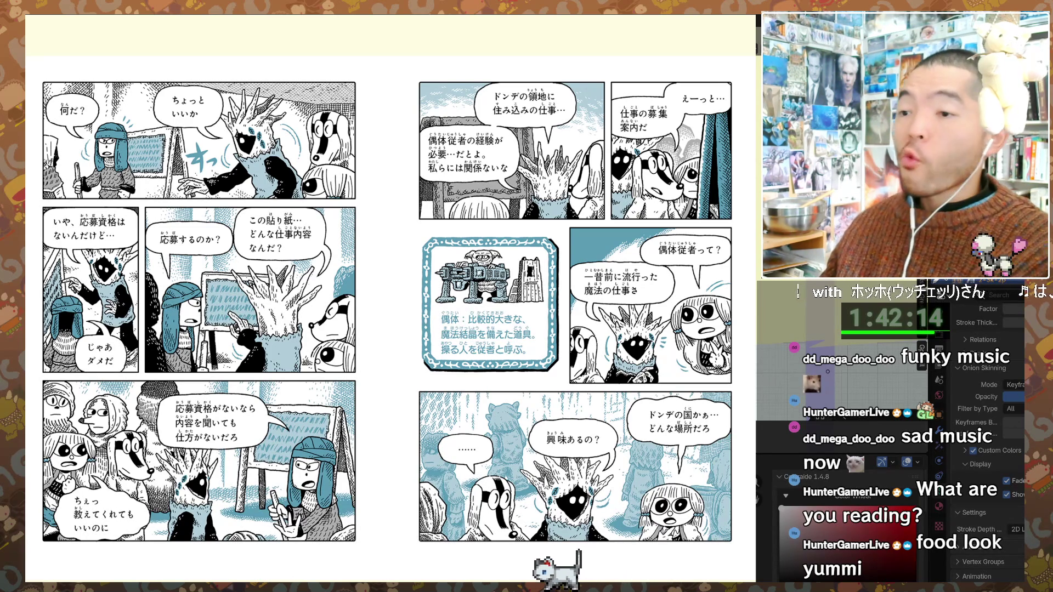
click(86, 363)
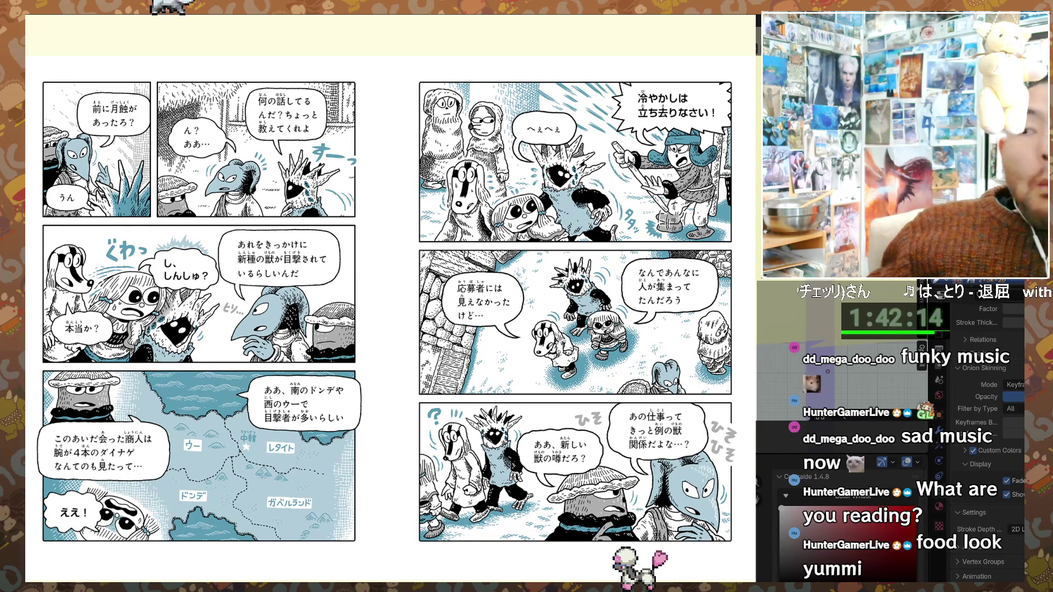
click(66, 337)
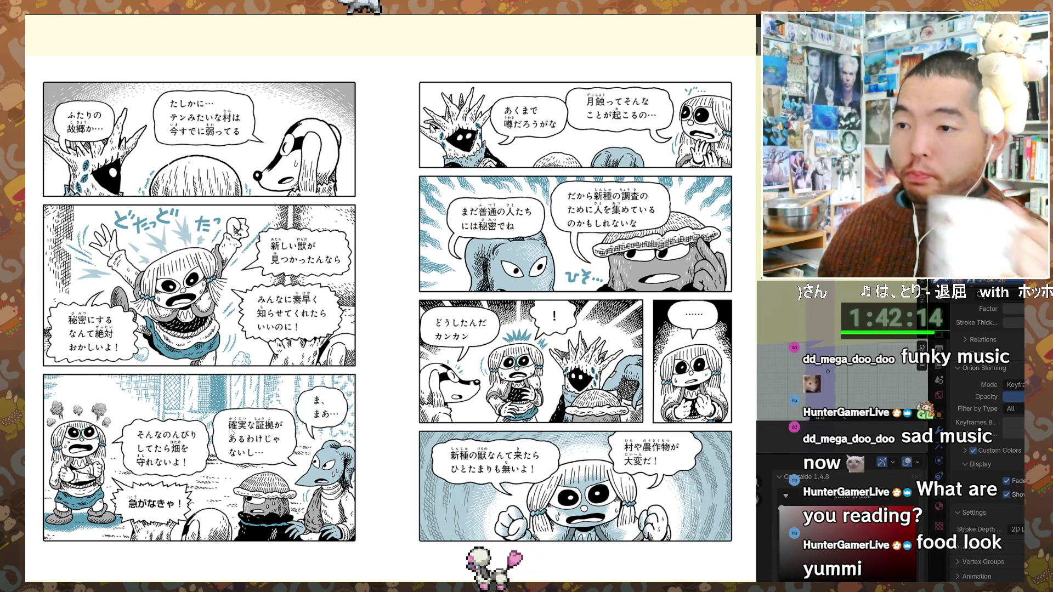
- Read the last spreads of 「街のうわさ」 up to the volume 2 ad, 4月30日 ON SALE
click(135, 384)
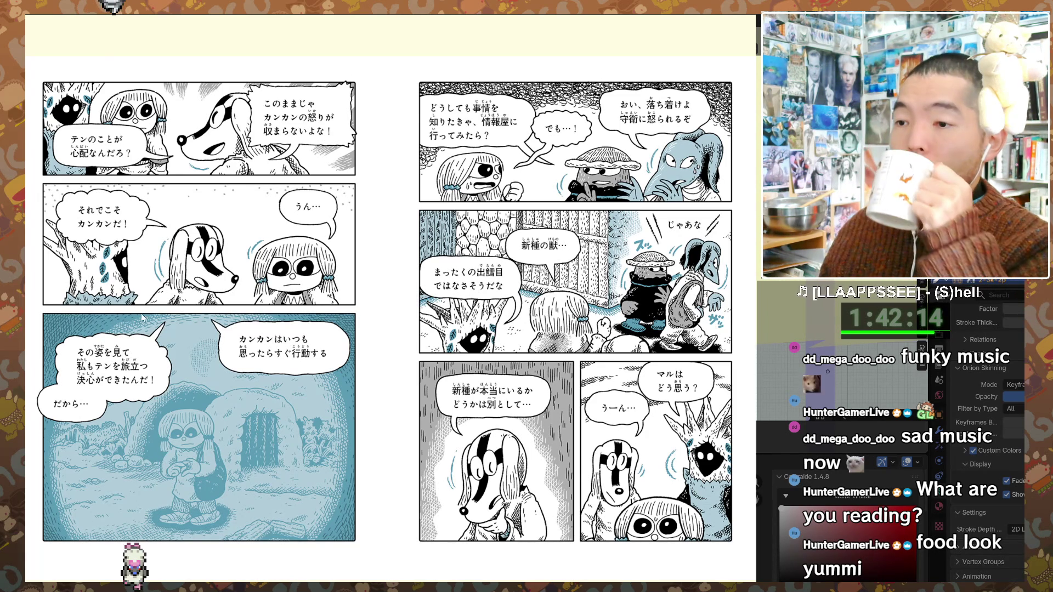
click(92, 322)
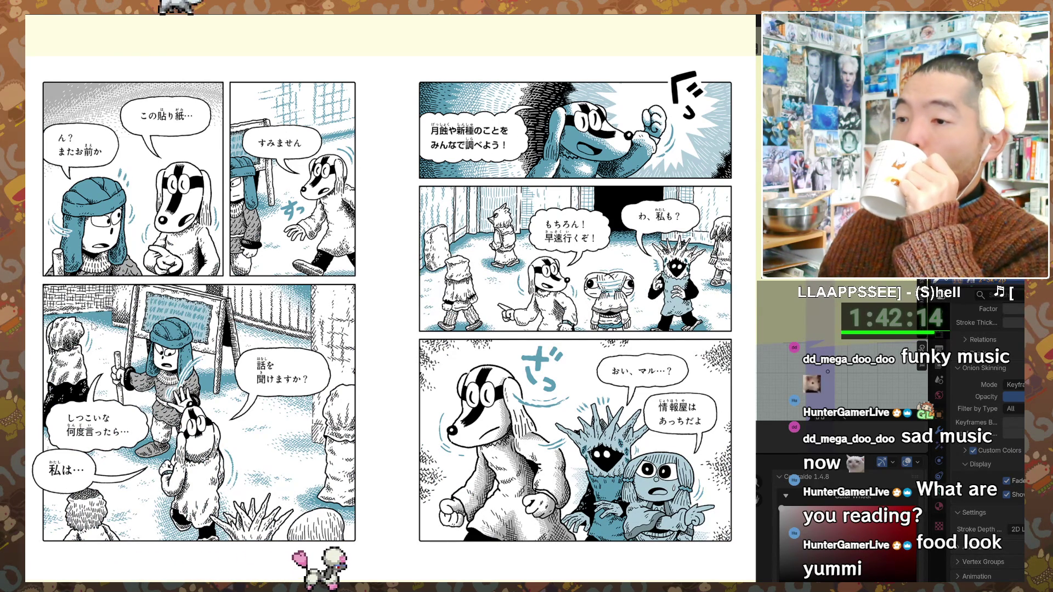
click(85, 355)
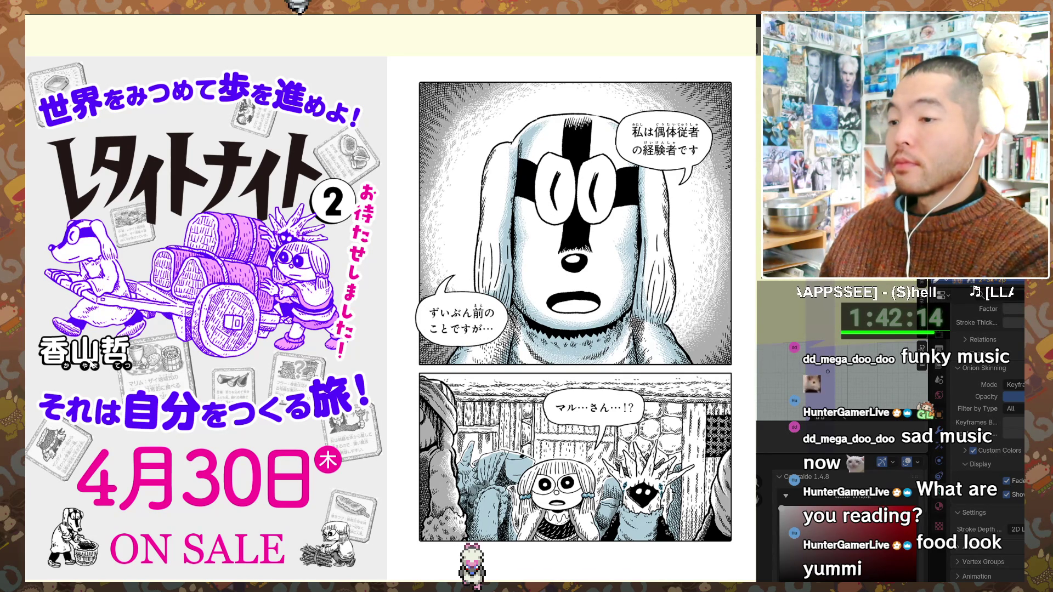
click(91, 364)
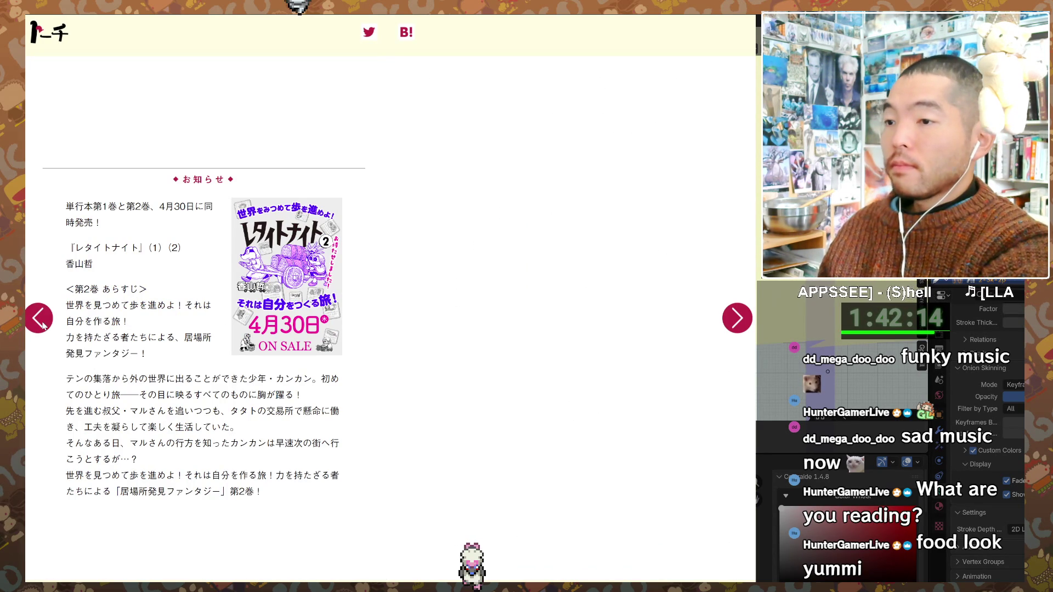
- Move on to トーチweb's other-works and store page, then return to Blender
click(42, 326)
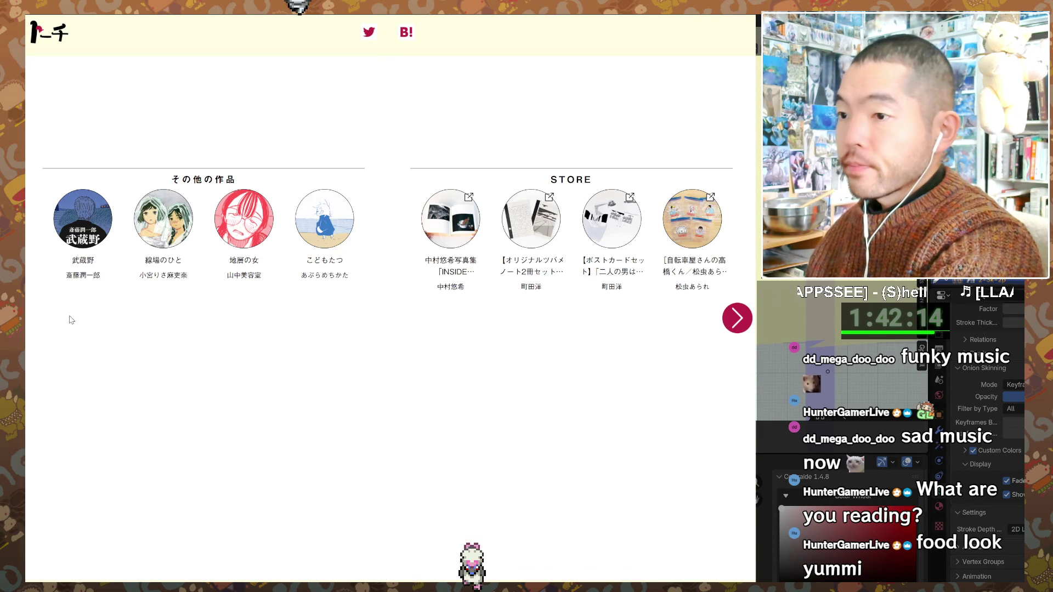
key(alt+Tab)
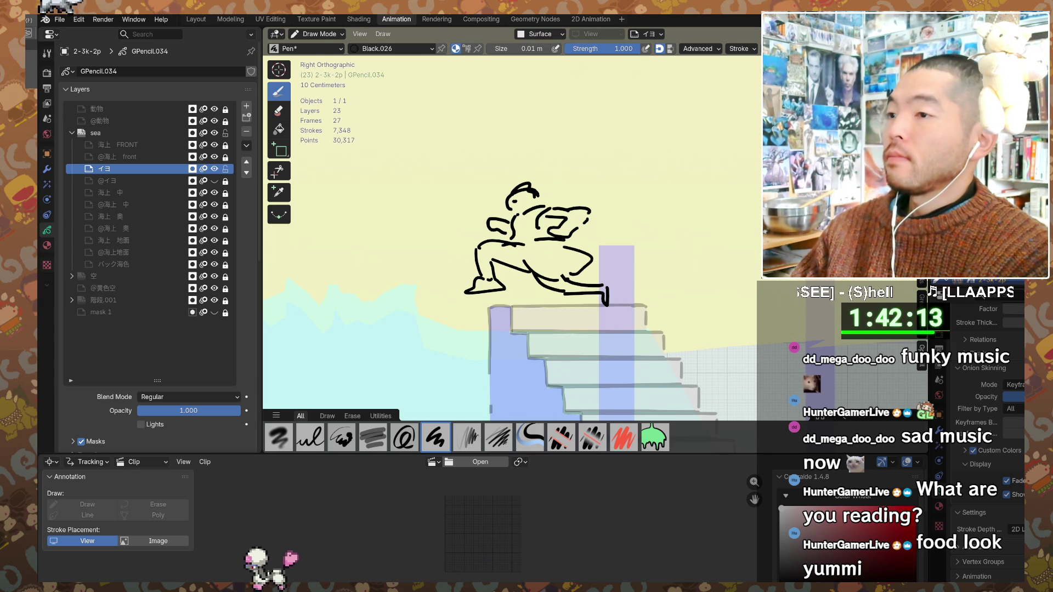
- Swap the bottom Clip Editor for a Dope Sheet showing the Grease Pencil keyframes
shift+middle_drag(602, 283, 599, 261)
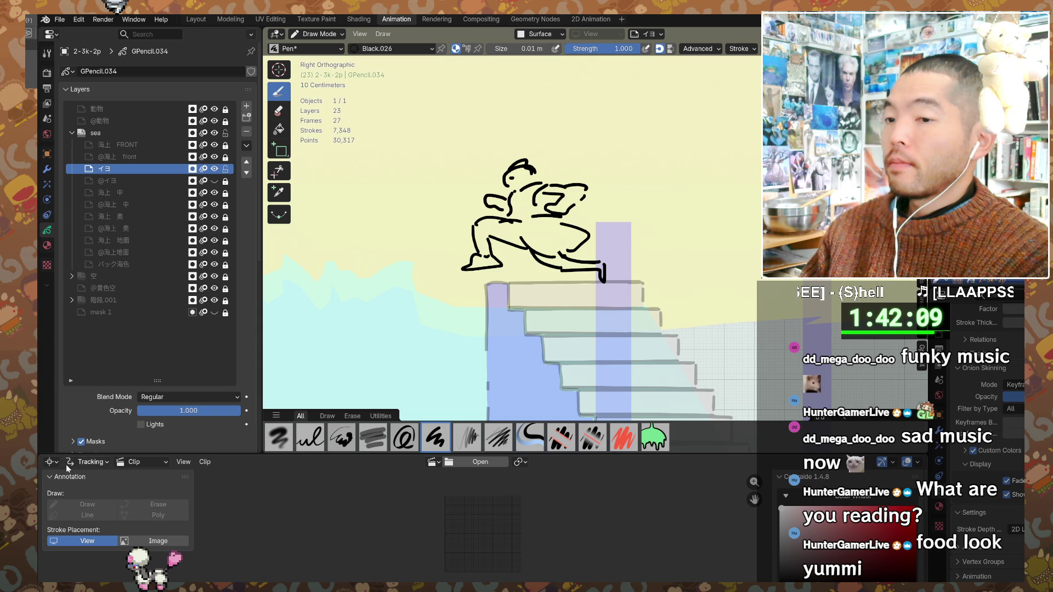
click(89, 464)
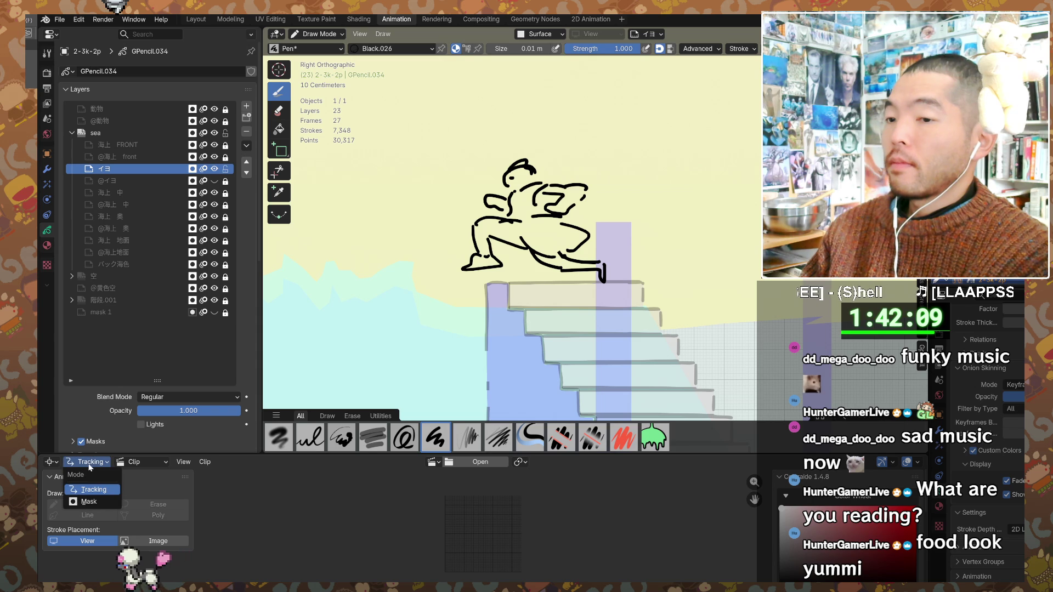
click(57, 464)
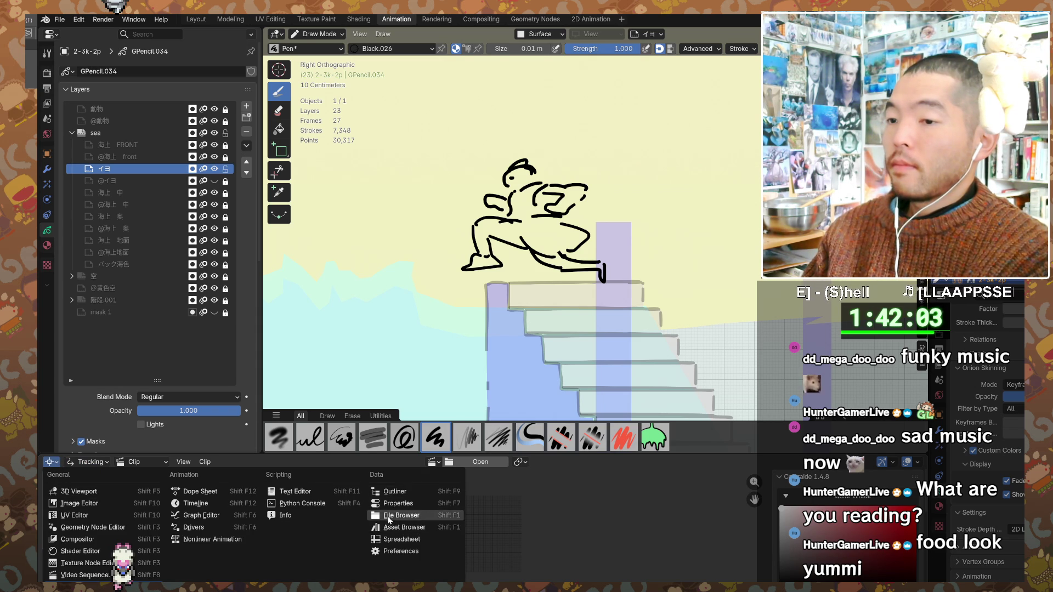
click(185, 493)
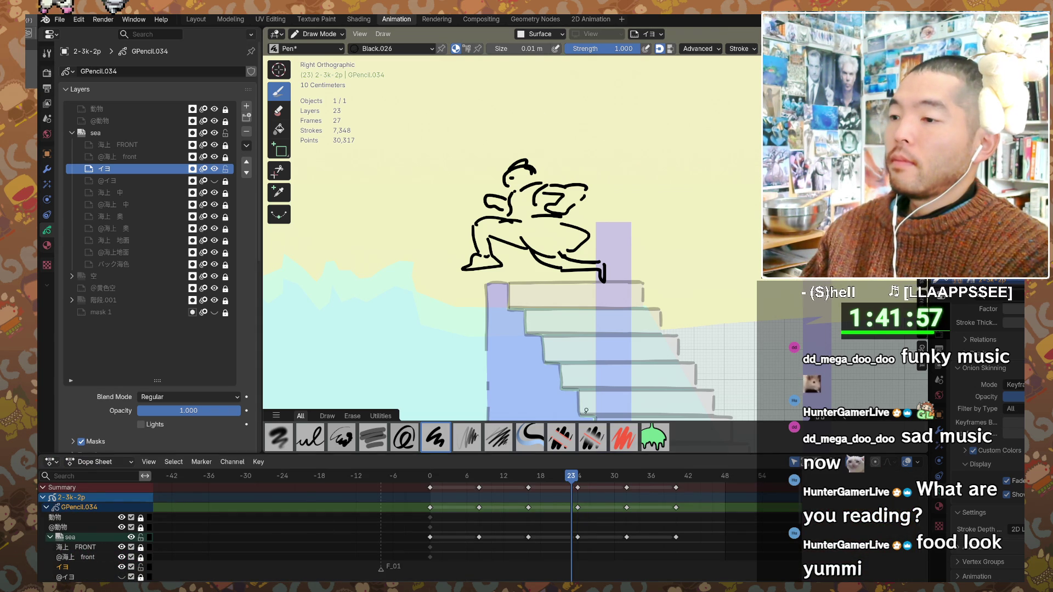
click(577, 479)
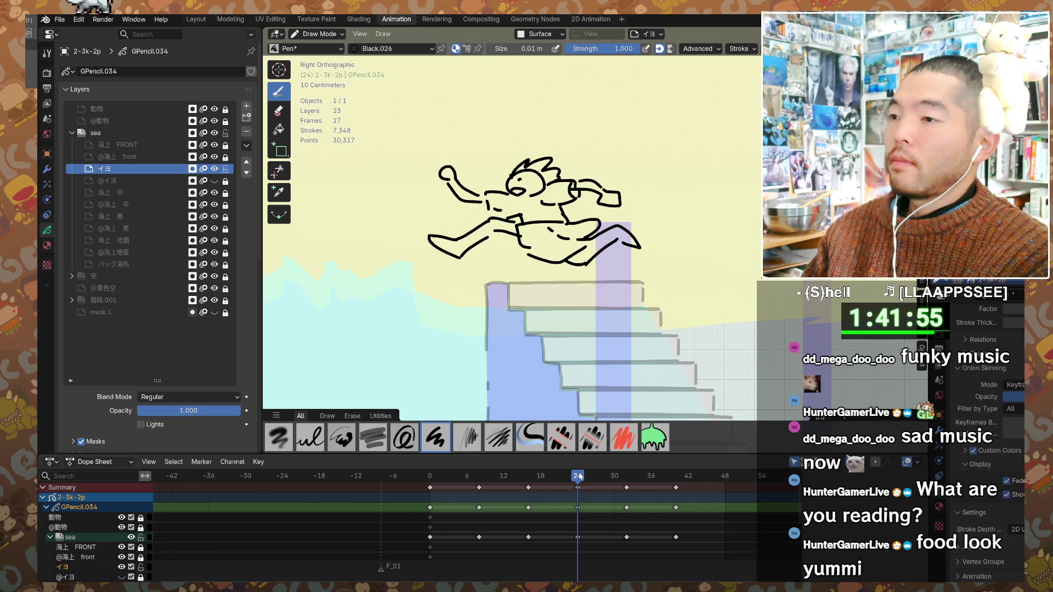
shift+middle_drag(587, 340, 540, 349)
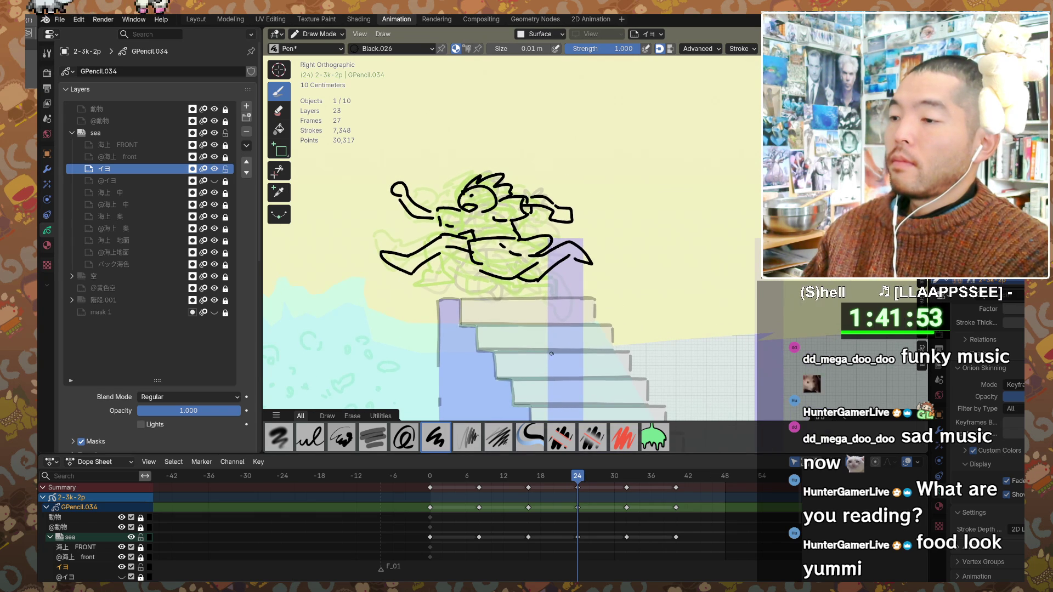
key(Up)
key(Up)
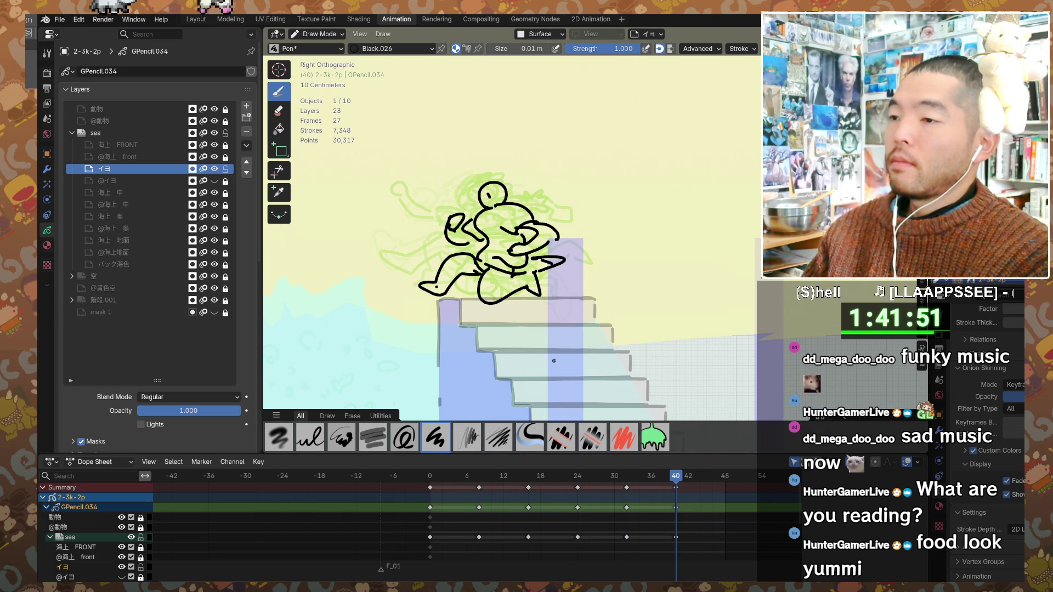
key(Down)
key(Down)
key(Down)
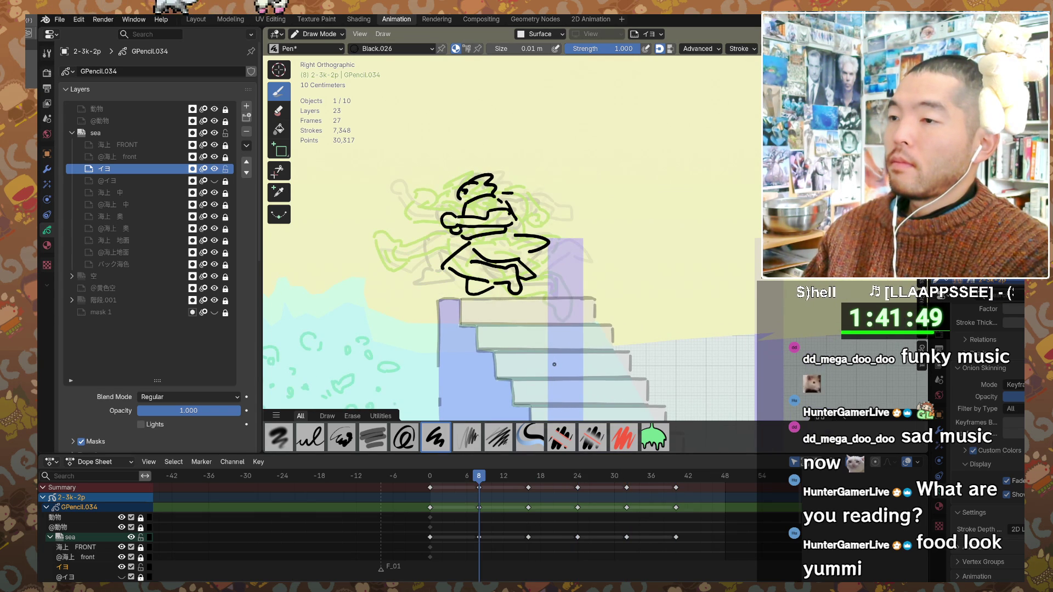
key(Down)
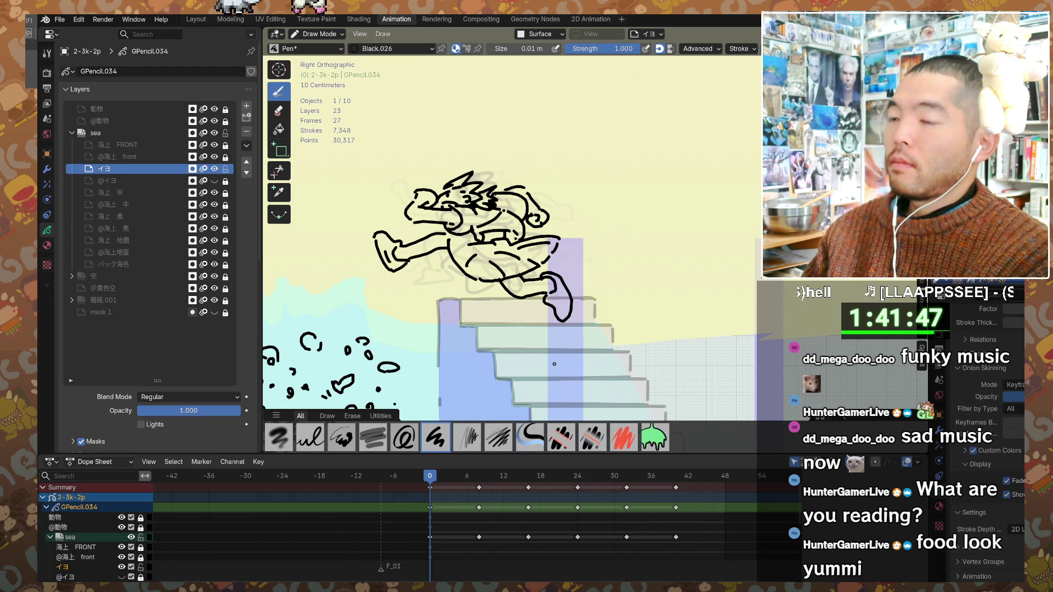
key(Up)
key(Up)
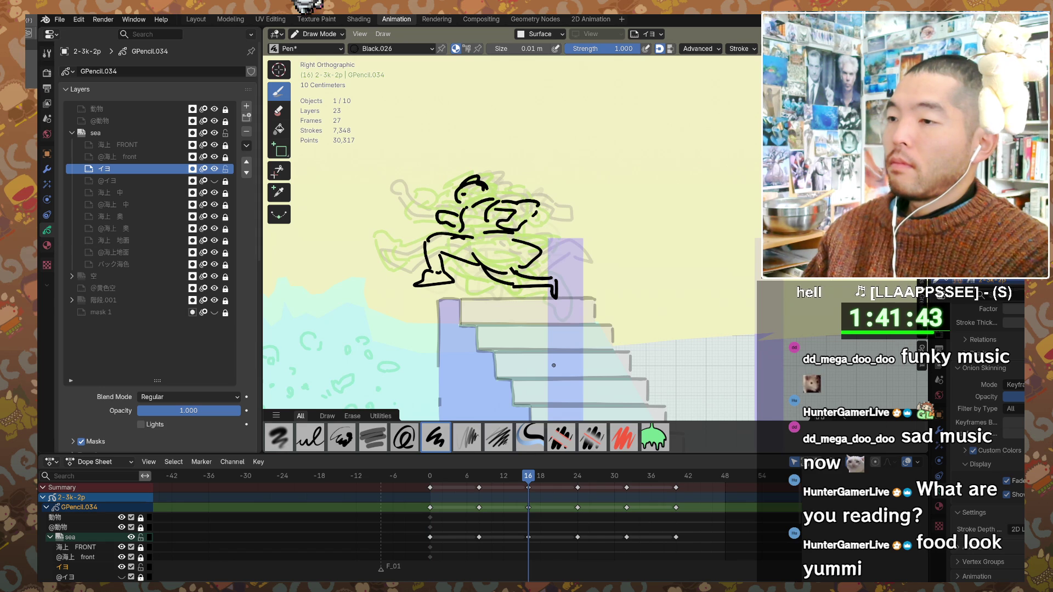
key(Up)
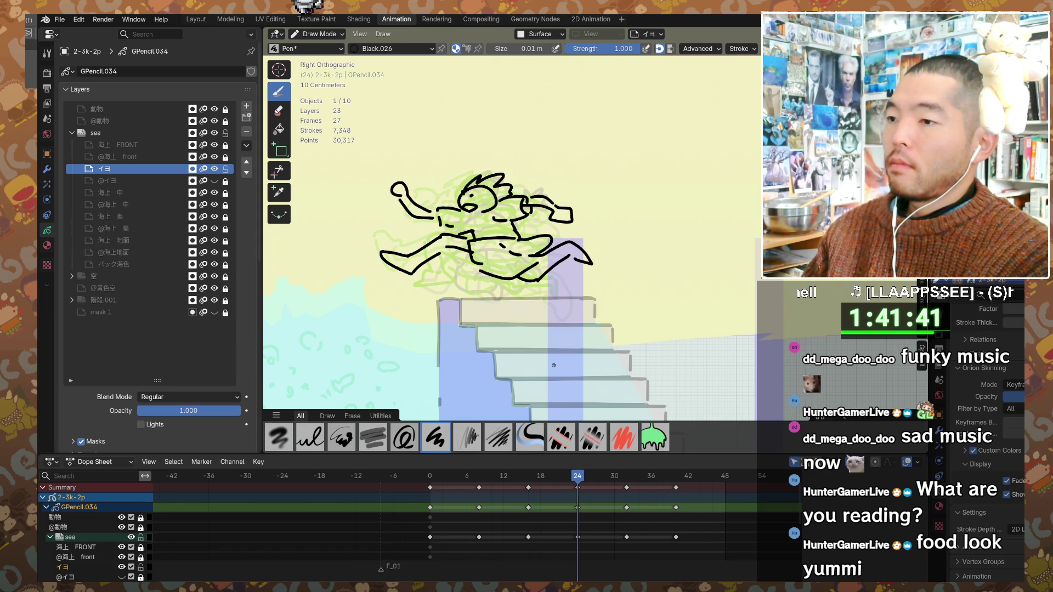
key(Up)
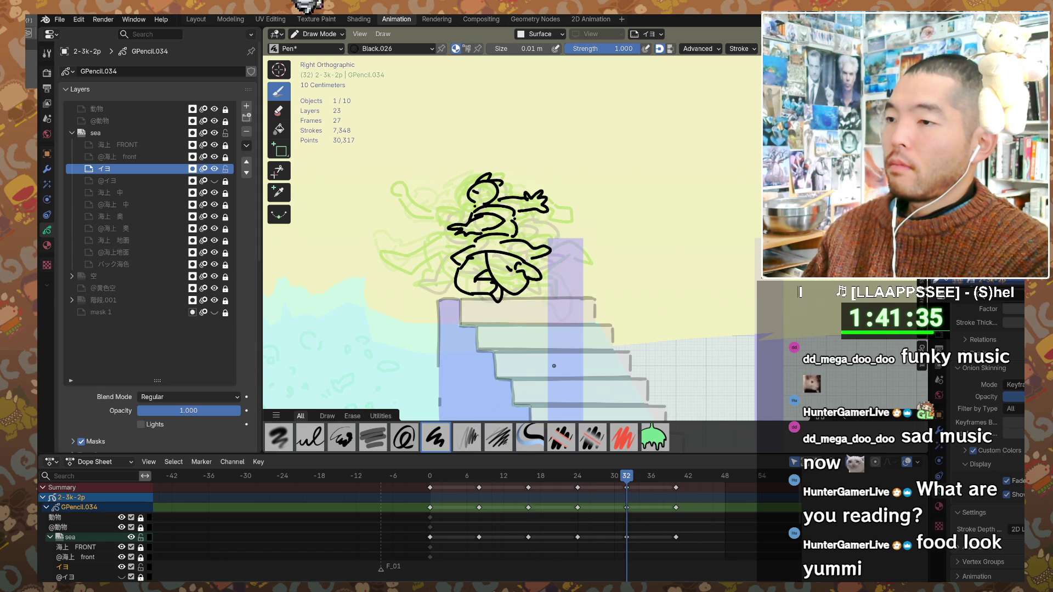
key(Down)
key(Down)
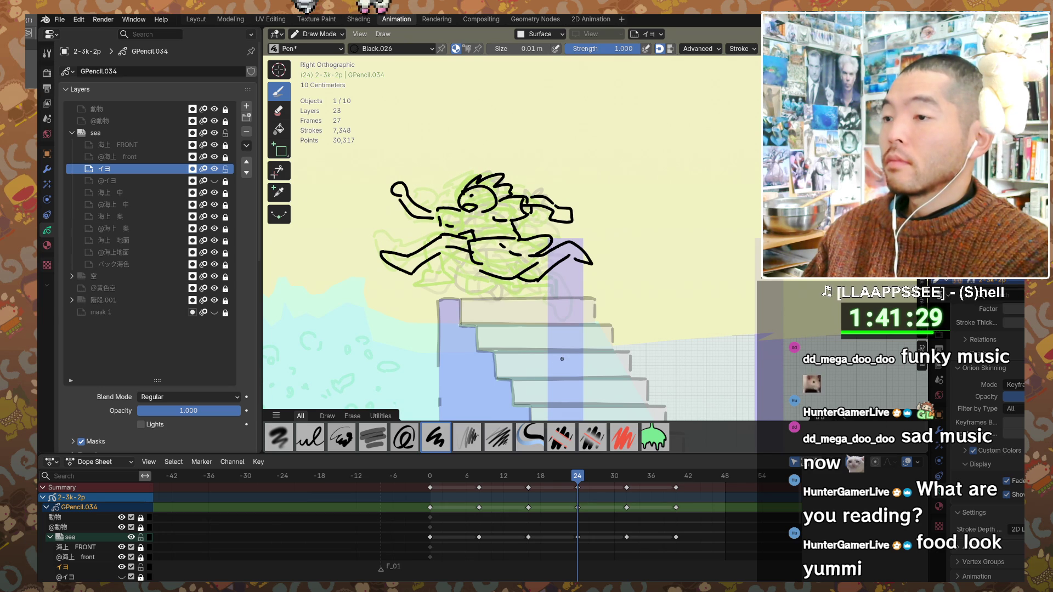
key(Down)
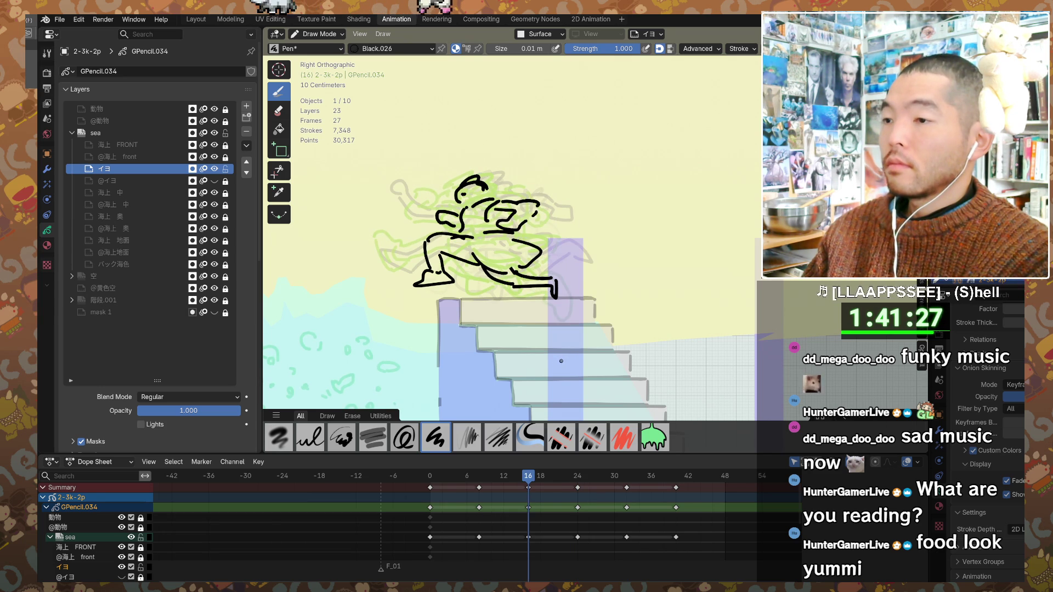
key(Down)
key(Down)
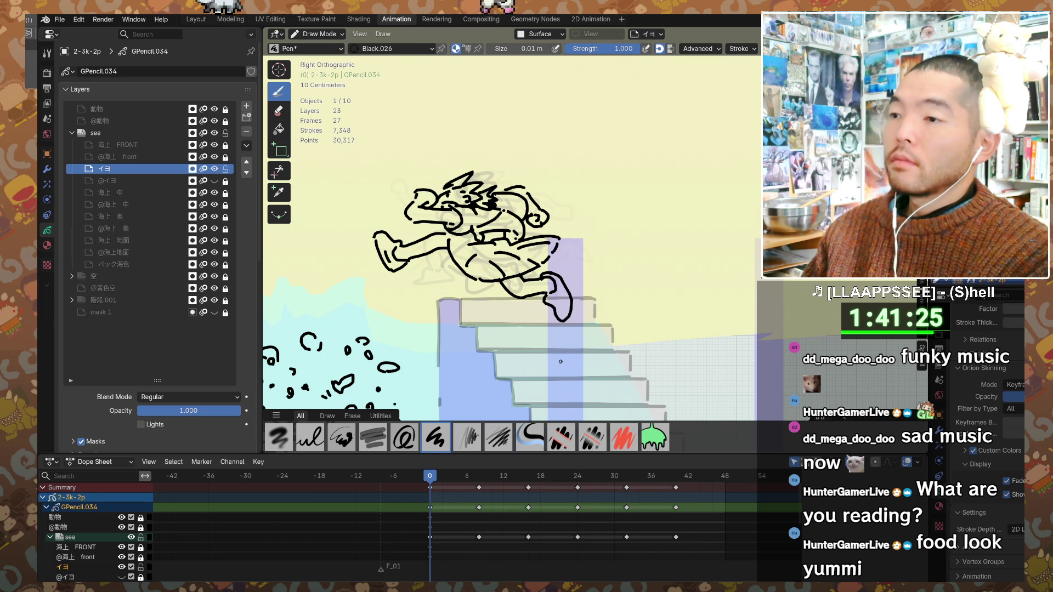
key(Up)
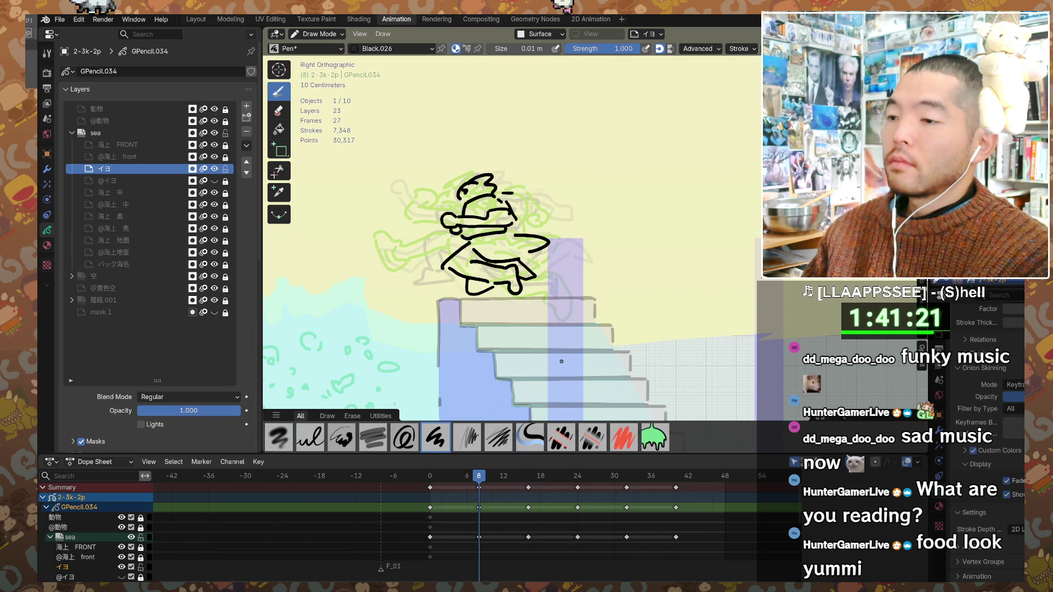
key(Up)
key(Up)
key(Up)
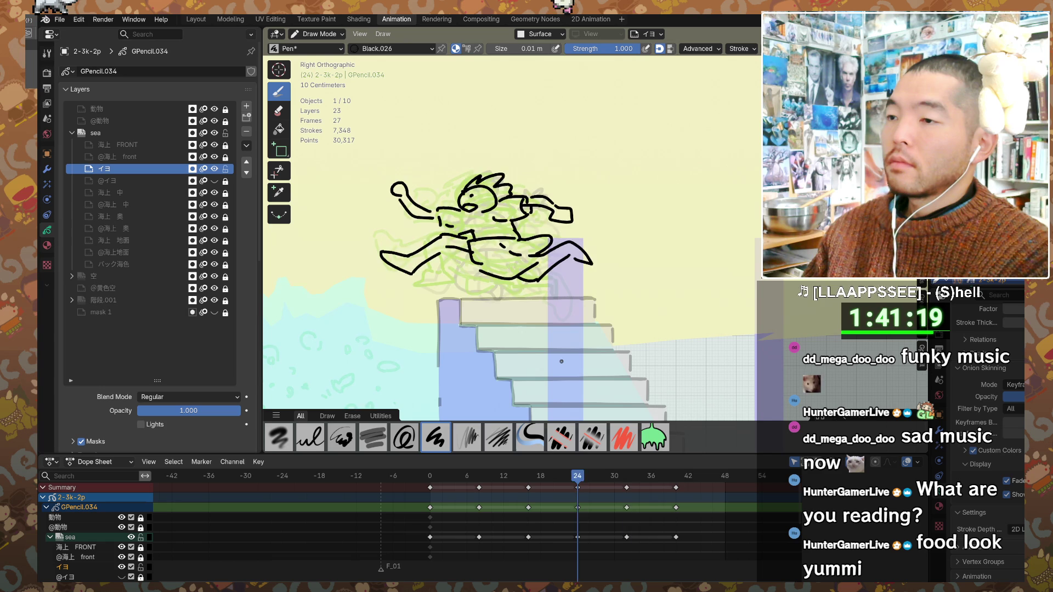
key(ctrl+Tab)
click(583, 145)
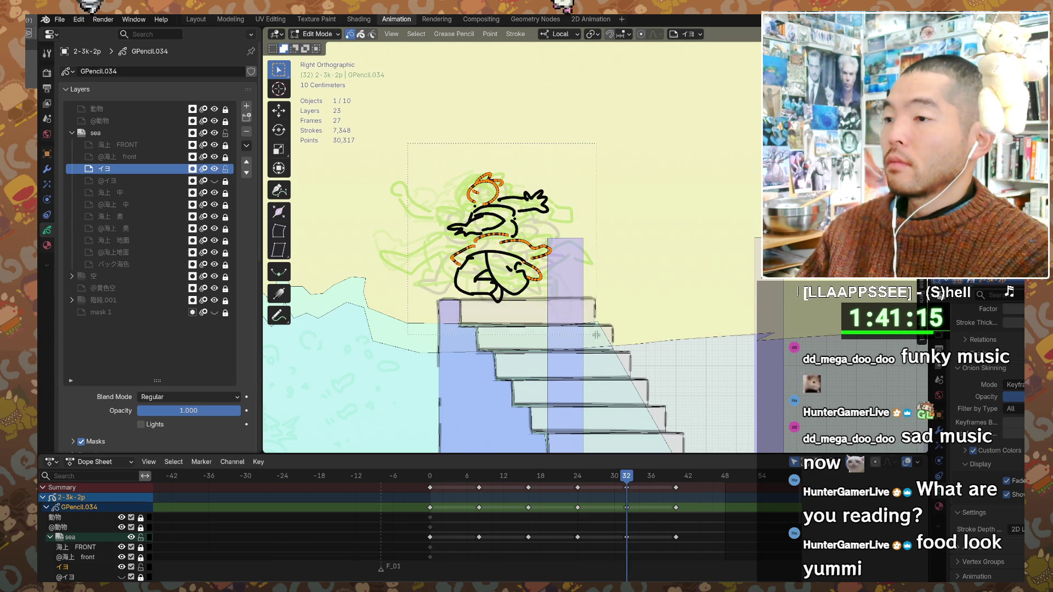
- Lower the whole frame-32 crouched pose about 4 cm along local Z, then advance to frame 40
key(a)
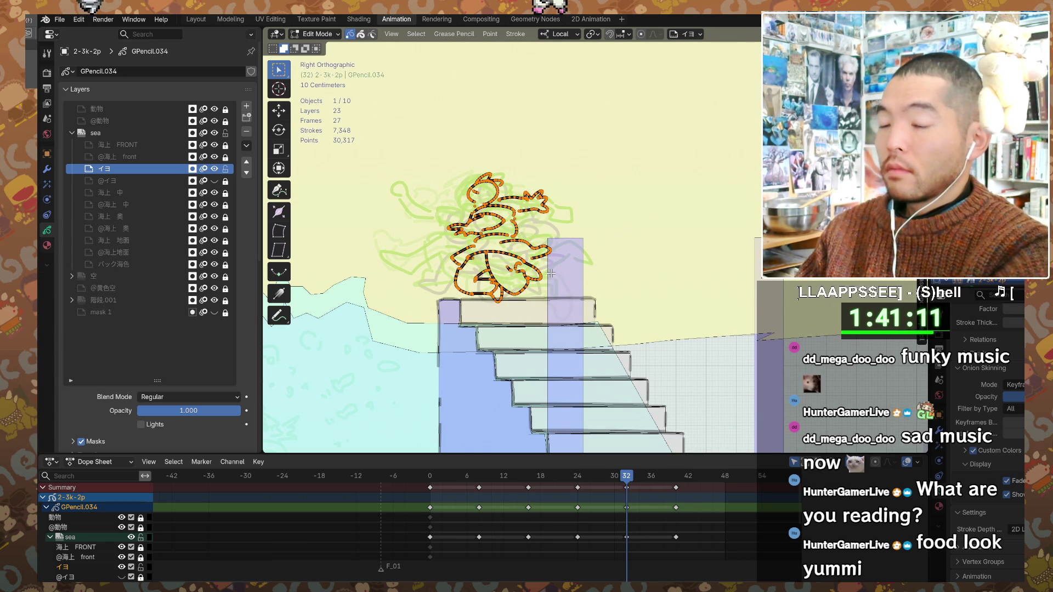
key(g)
key(x)
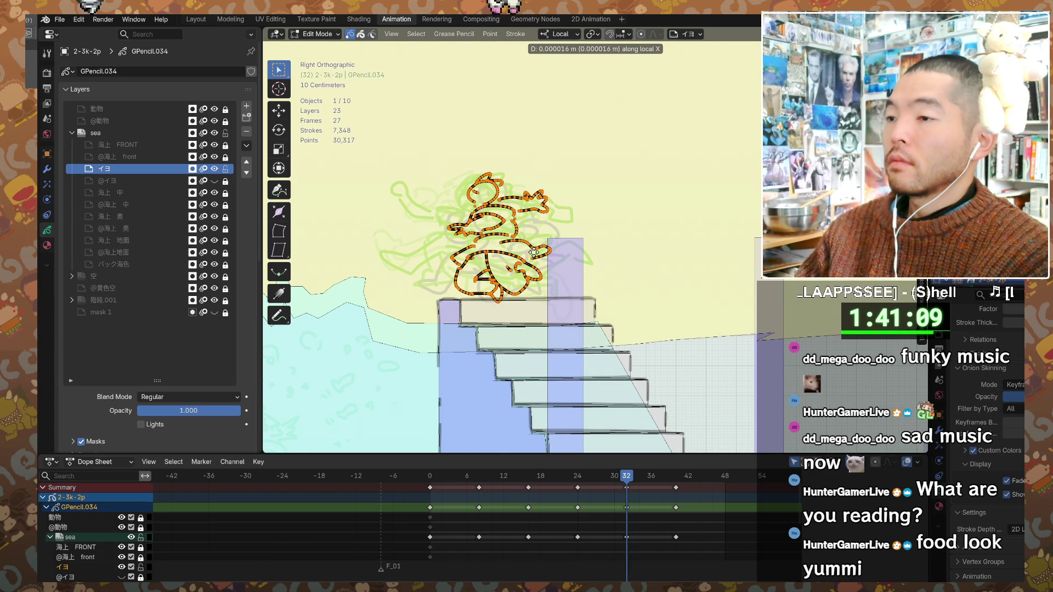
key(z)
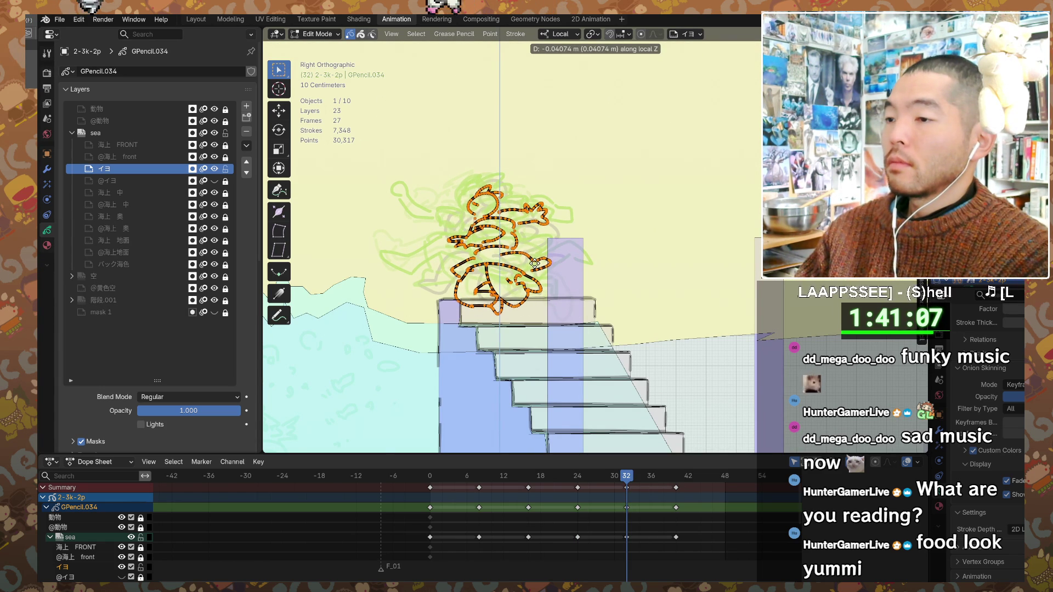
click(538, 263)
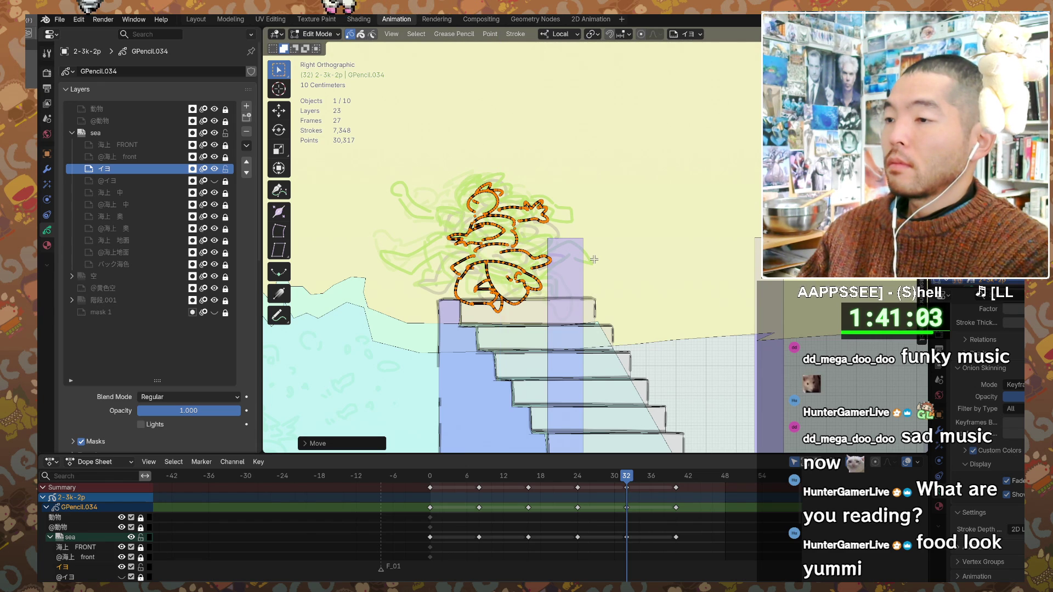
key(ctrl+Tab)
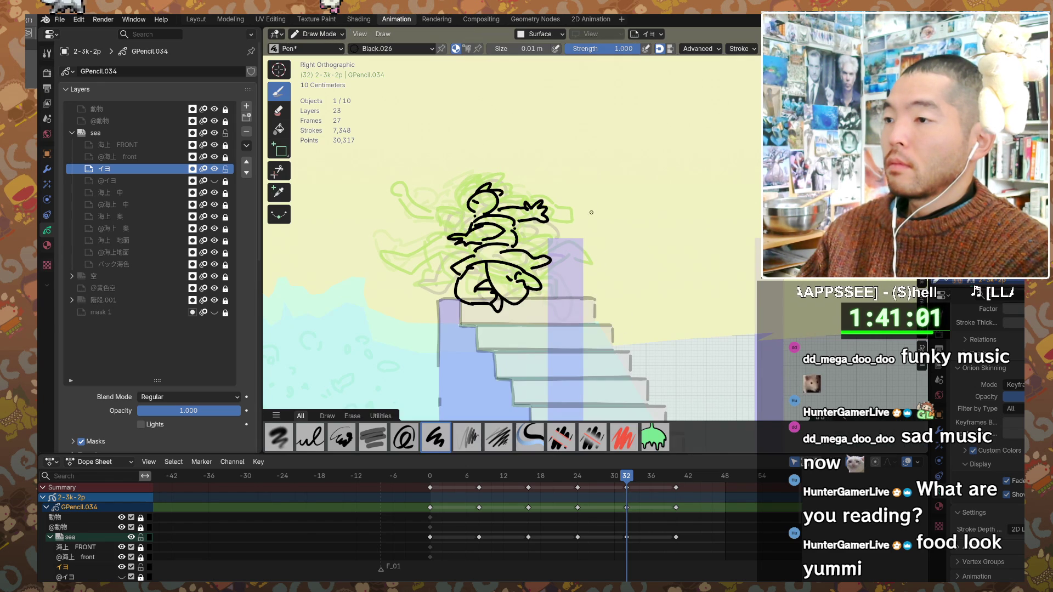
key(Up)
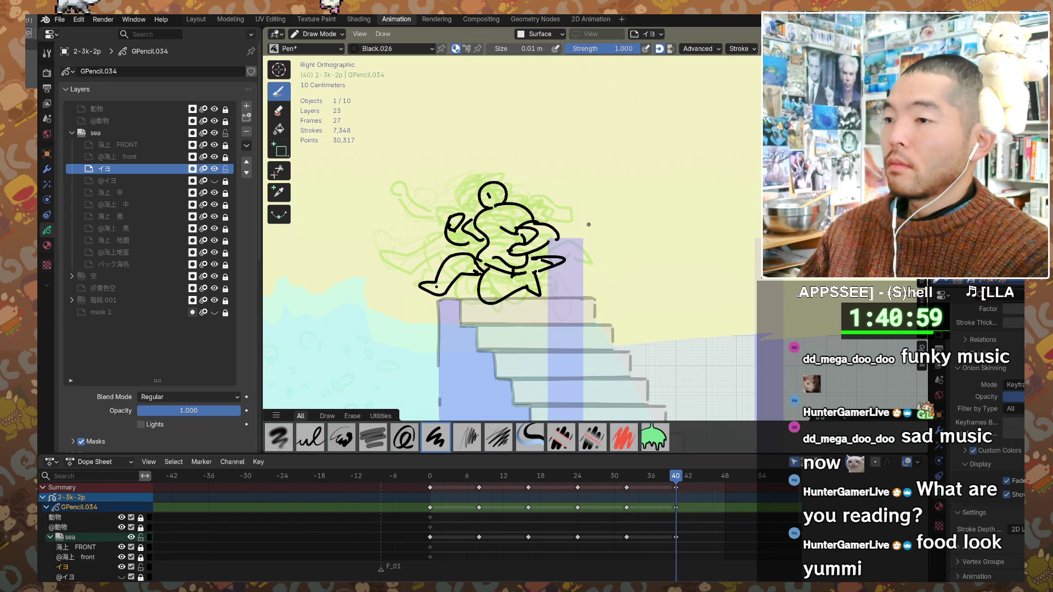
key(ctrl+Tab)
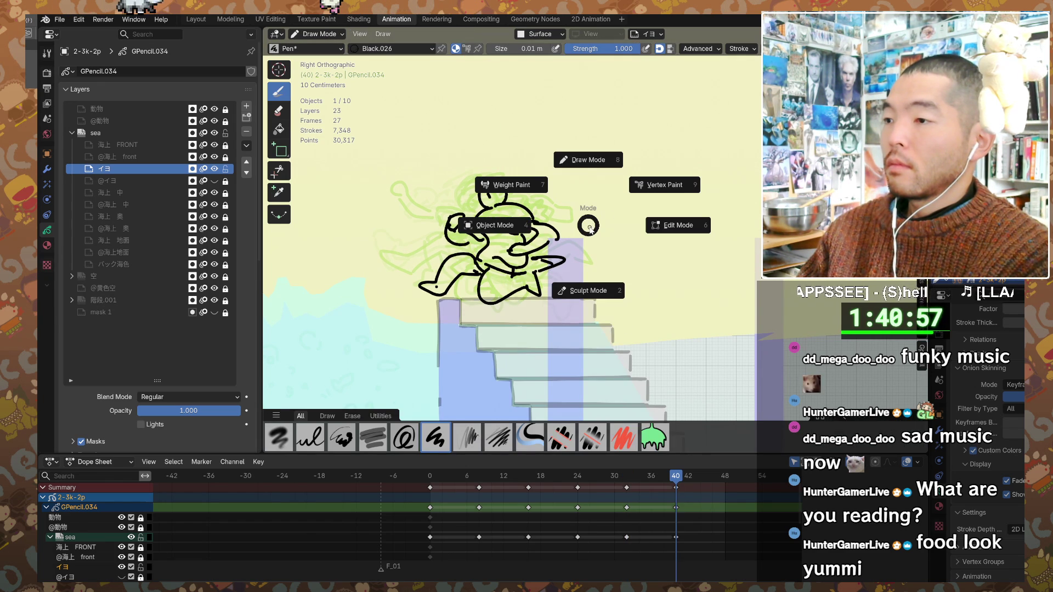
- Select the frame-40 figure strokes and nudge them slightly along local X
click(678, 225)
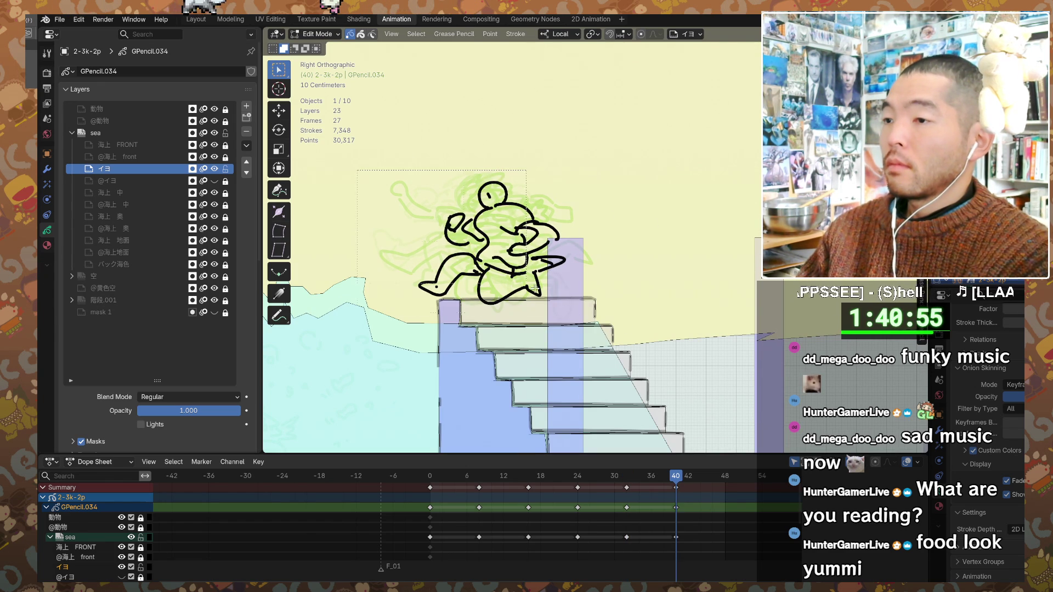
drag(463, 240, 463, 239)
key(g)
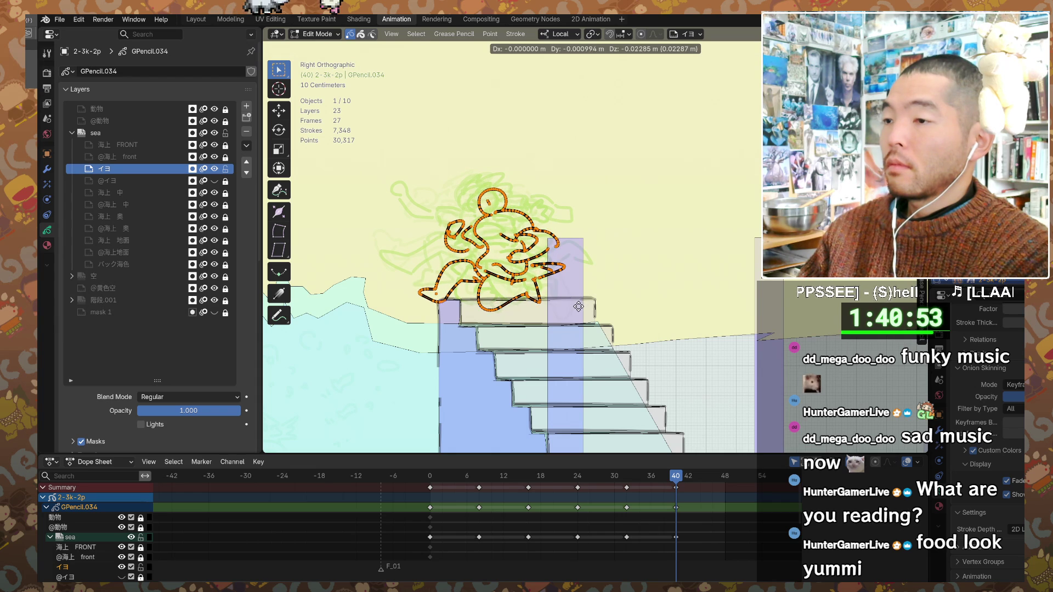
key(x)
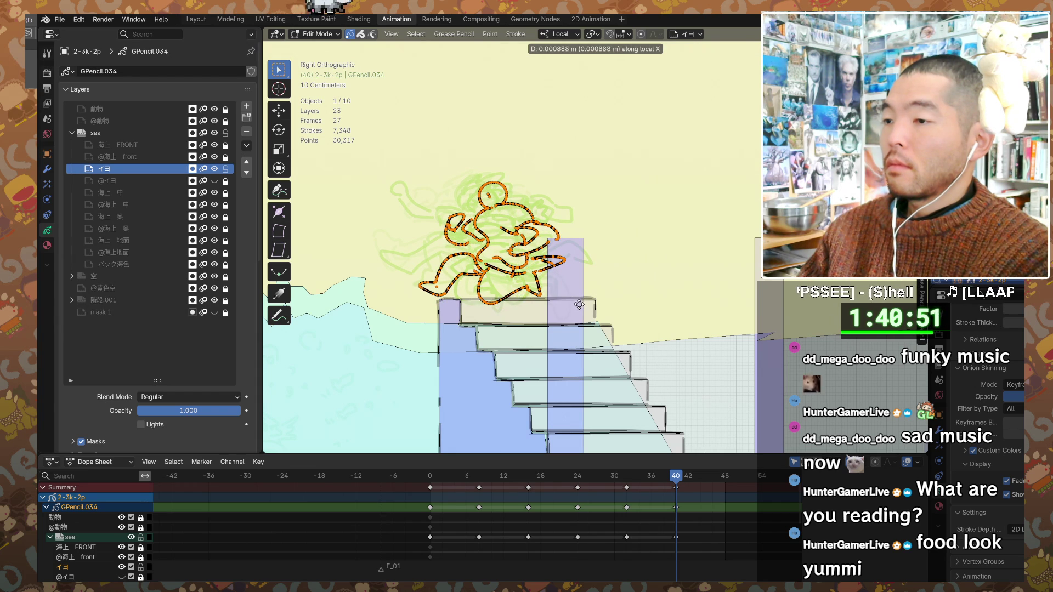
click(578, 303)
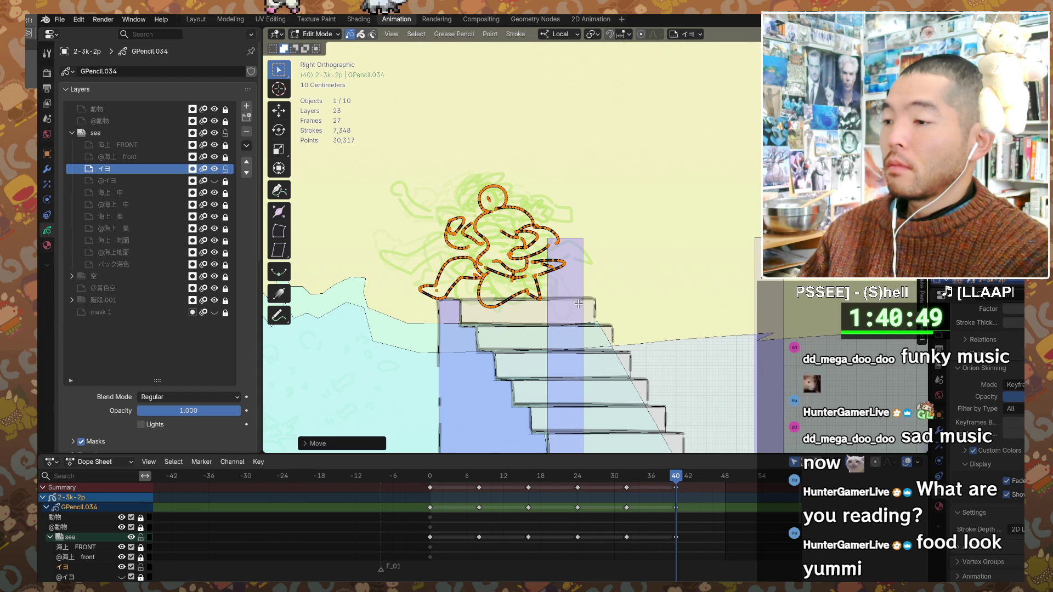
- At frame 0, raise the figure's body about 5 cm along Z, leaving the feet in place
click(431, 477)
key(ctrl+Tab)
key(Escape)
mouse_move(341, 142)
mouse_down()
mouse_move(366, 176)
mouse_move(576, 324)
mouse_up()
click(513, 277)
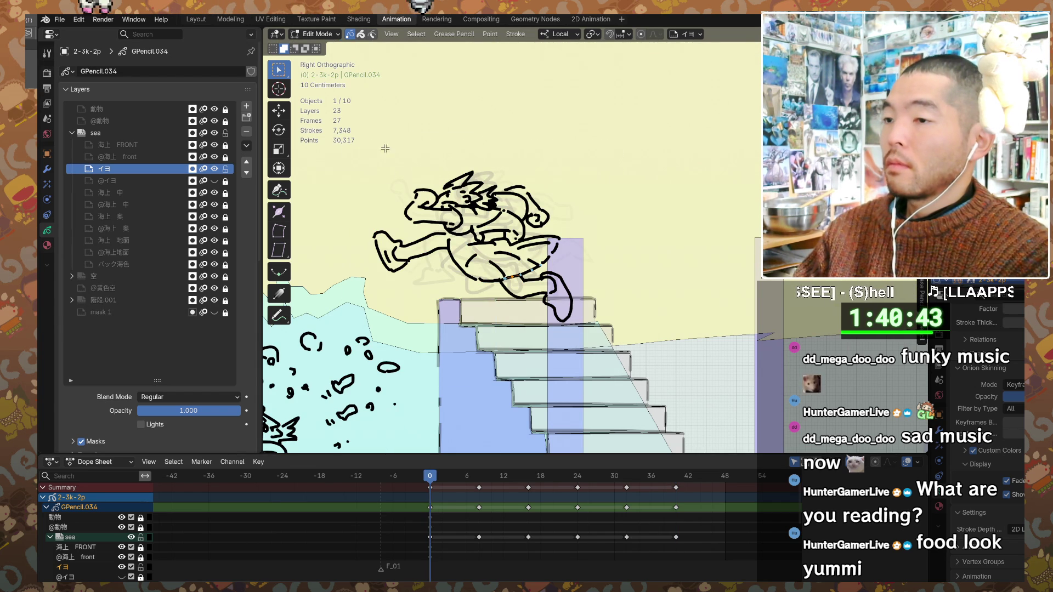
drag(390, 135, 565, 283)
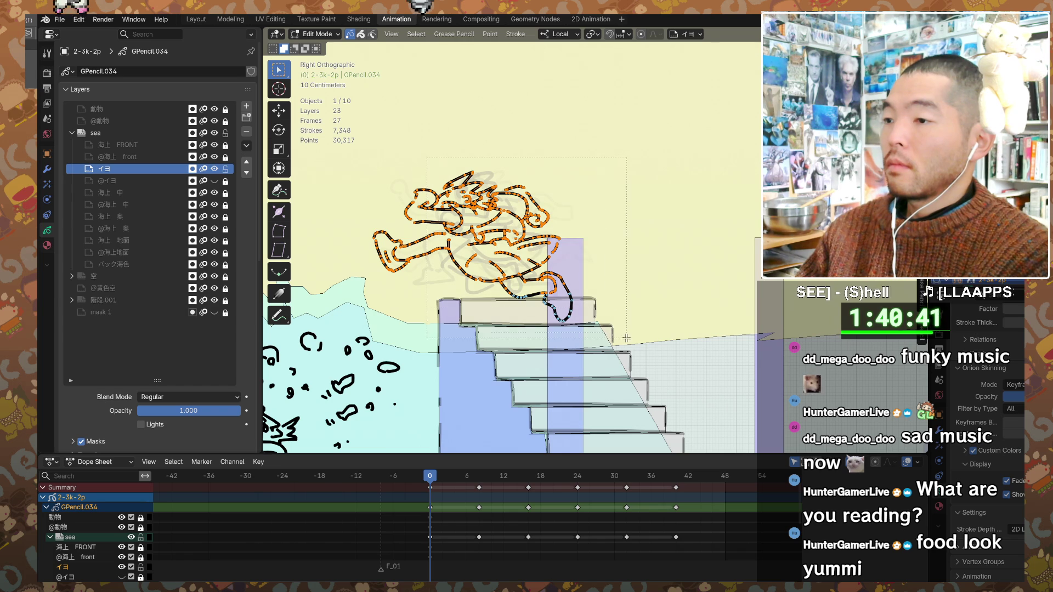
key(g)
key(z)
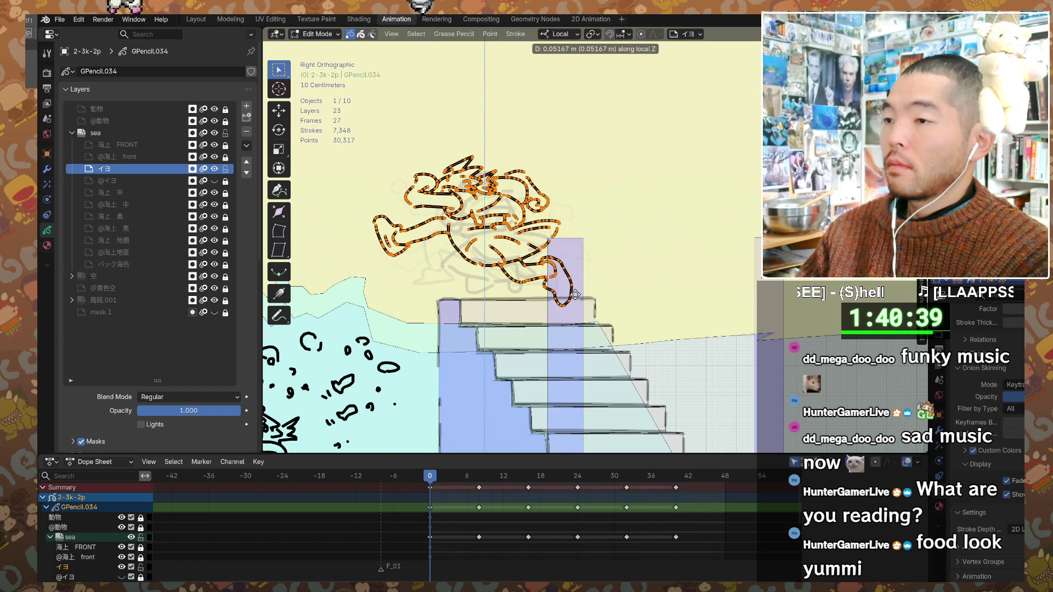
click(575, 293)
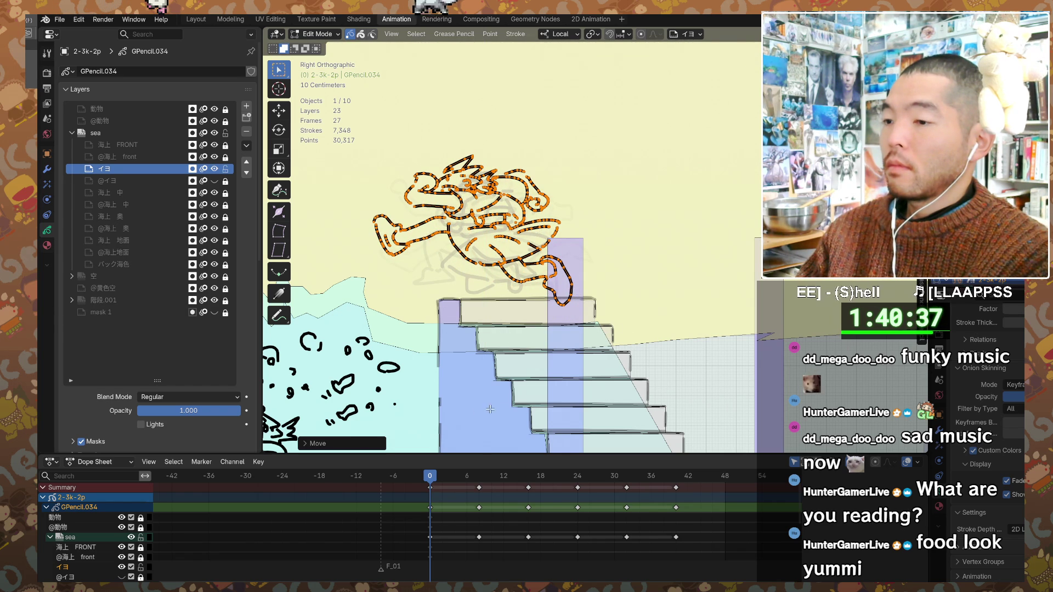
key(Up)
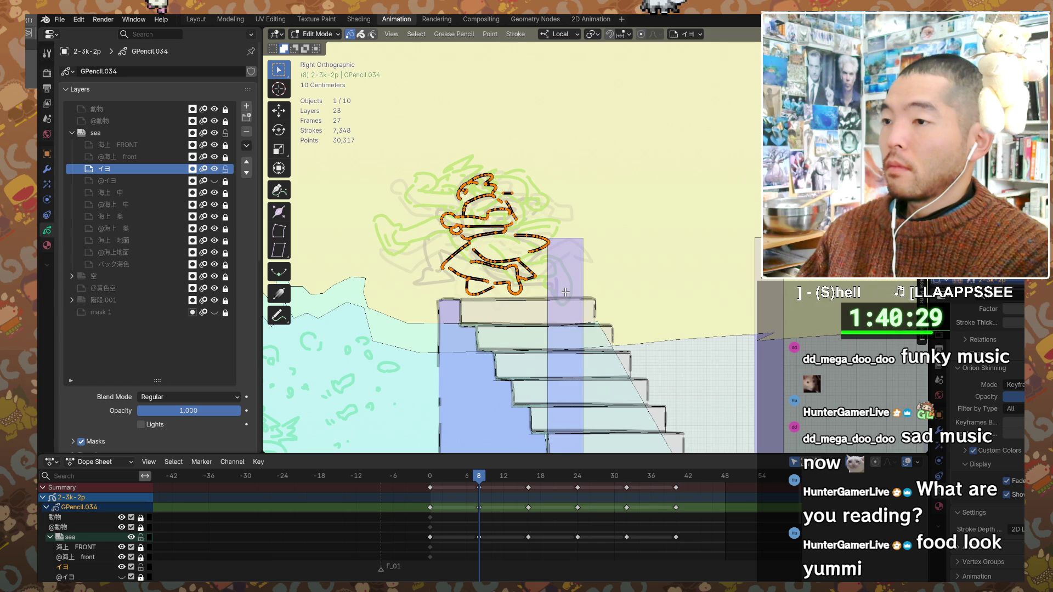
- Move the frame-8 pose's strokes vertically along local Z
key(g)
key(z)
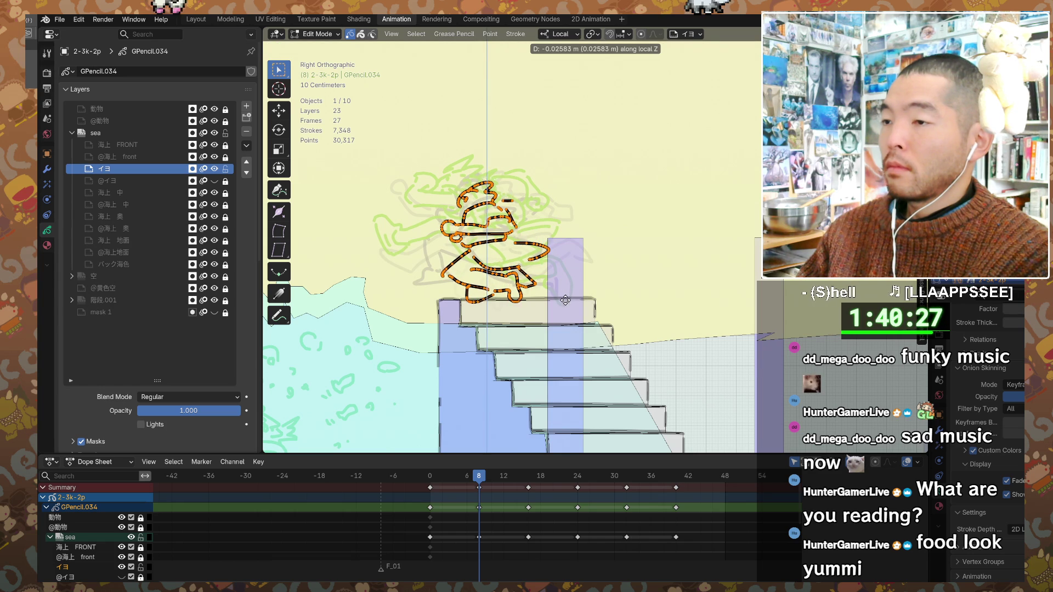
click(566, 303)
key(Up)
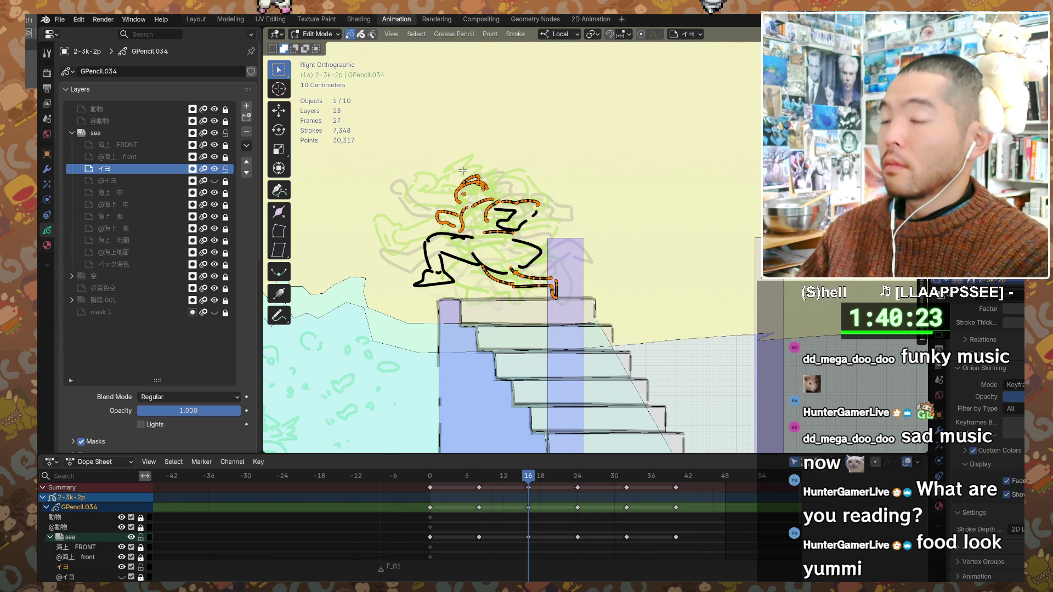
- Shift the frame-24 pose about 3 cm along local X and raise it roughly 4.5 cm
key(Up)
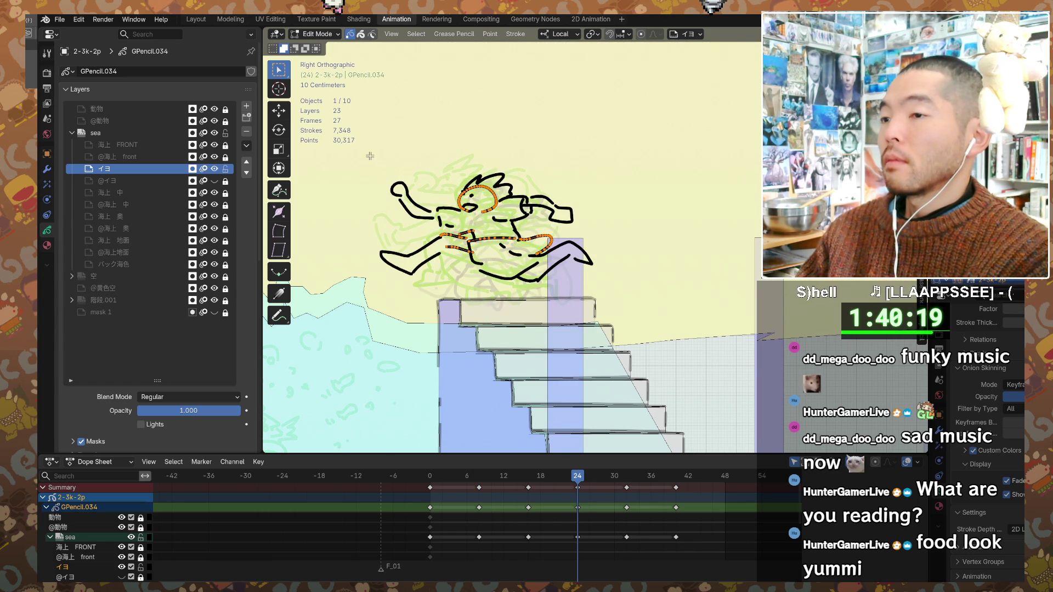
key(a)
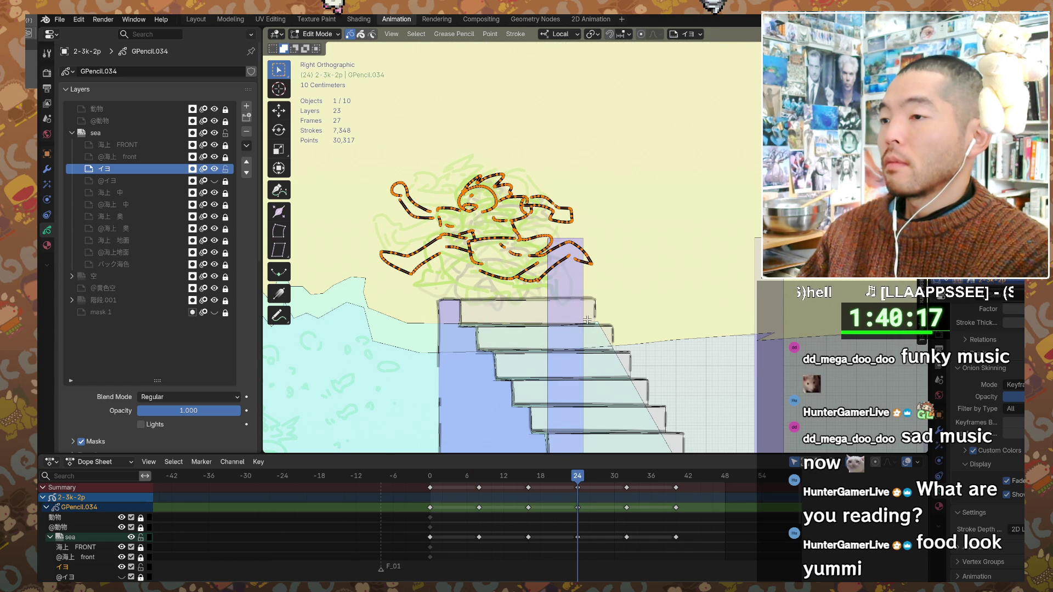
key(g)
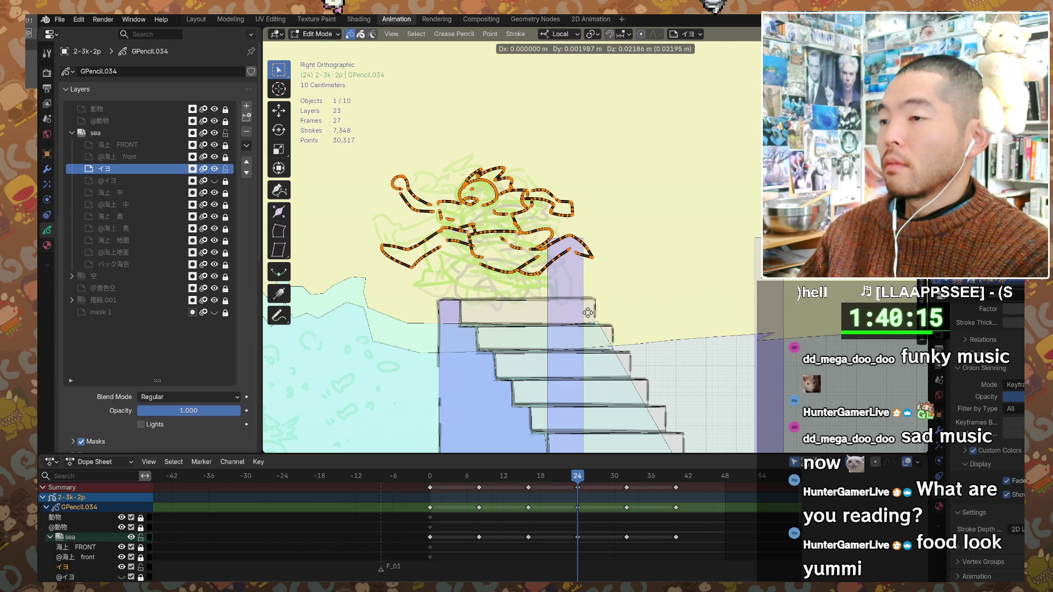
key(x)
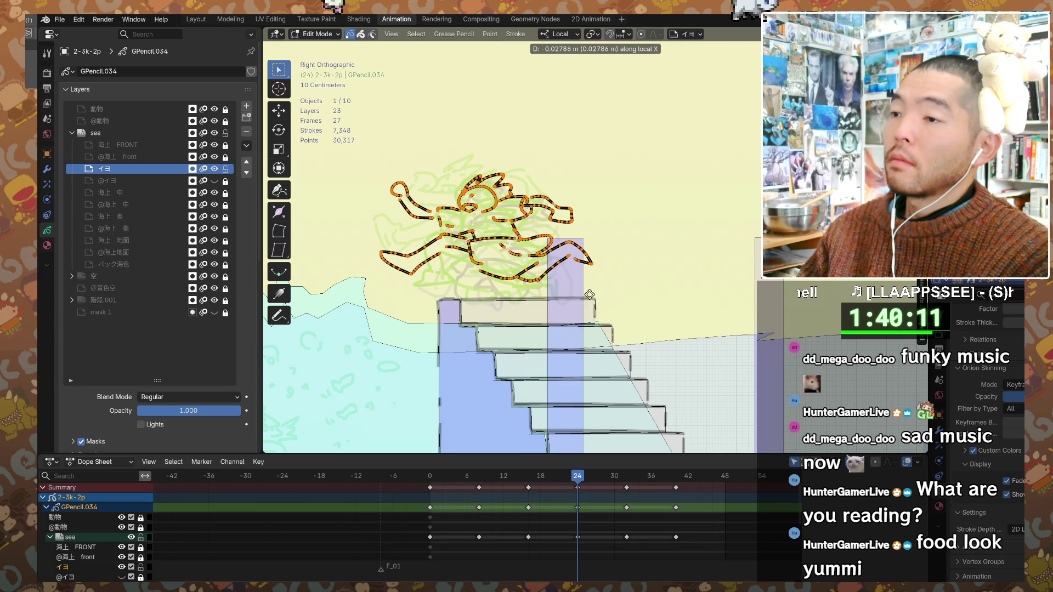
click(597, 281)
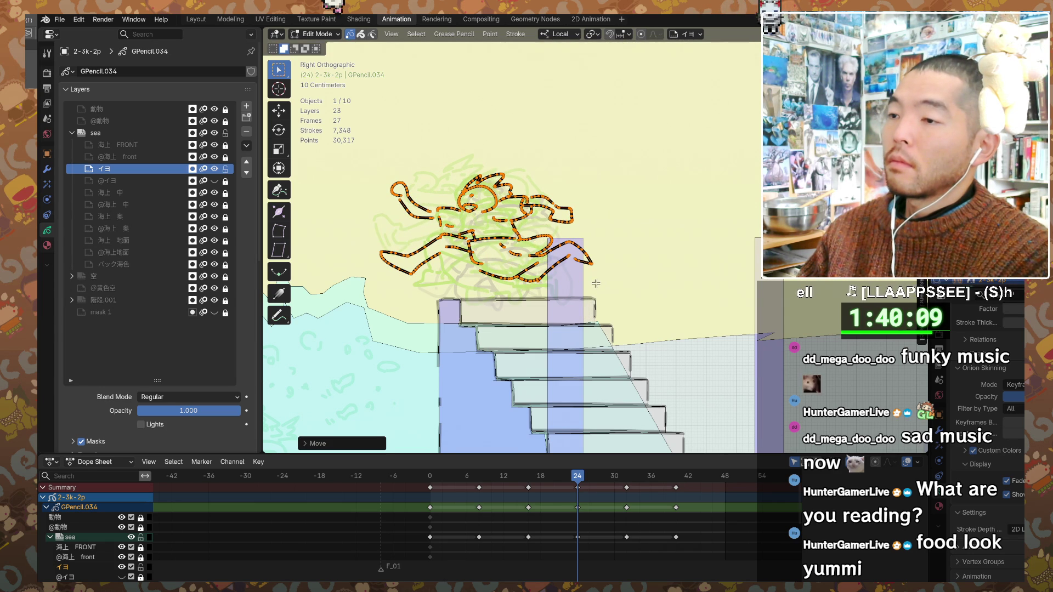
key(g)
key(z)
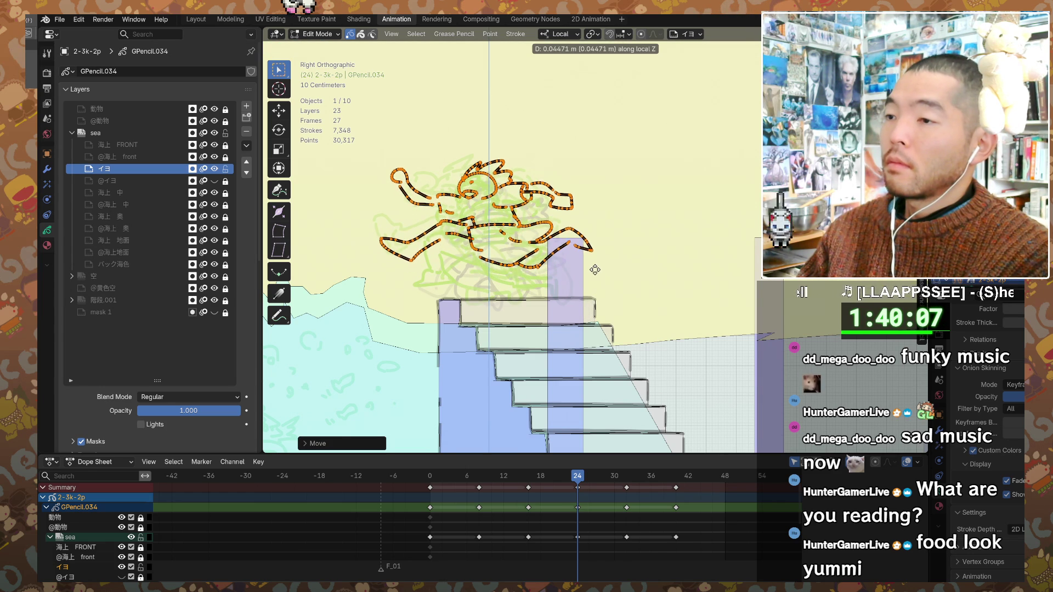
click(596, 268)
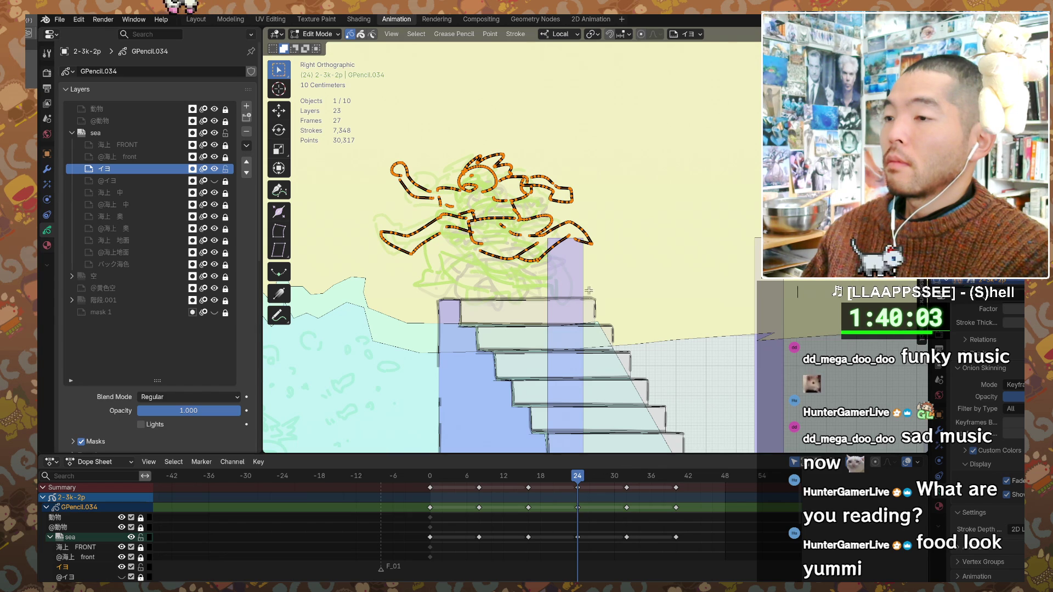
key(Up)
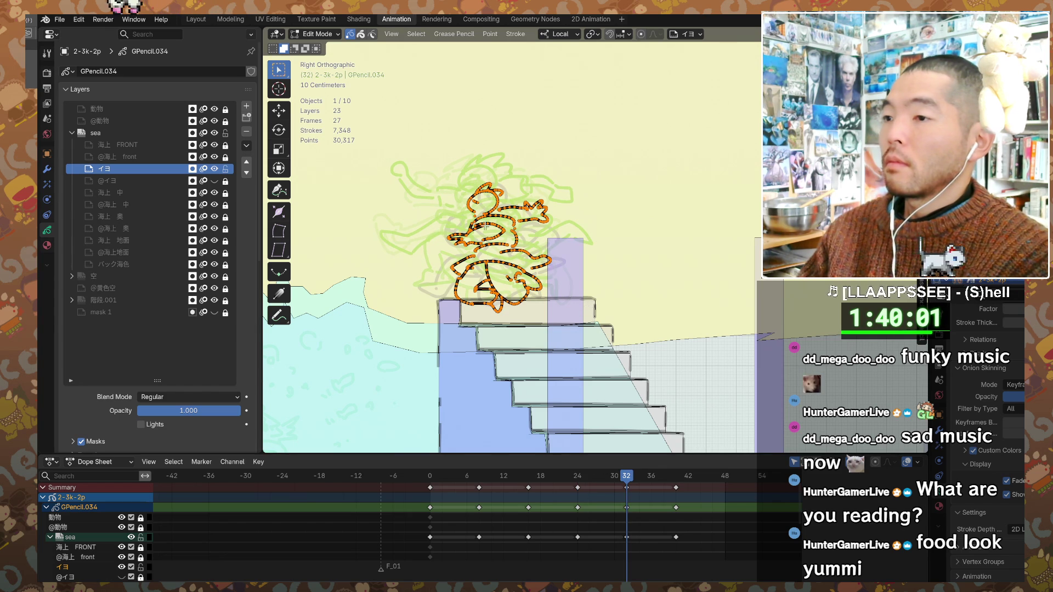
- Raise the frame-32 crouched pose along local Z
key(g)
key(z)
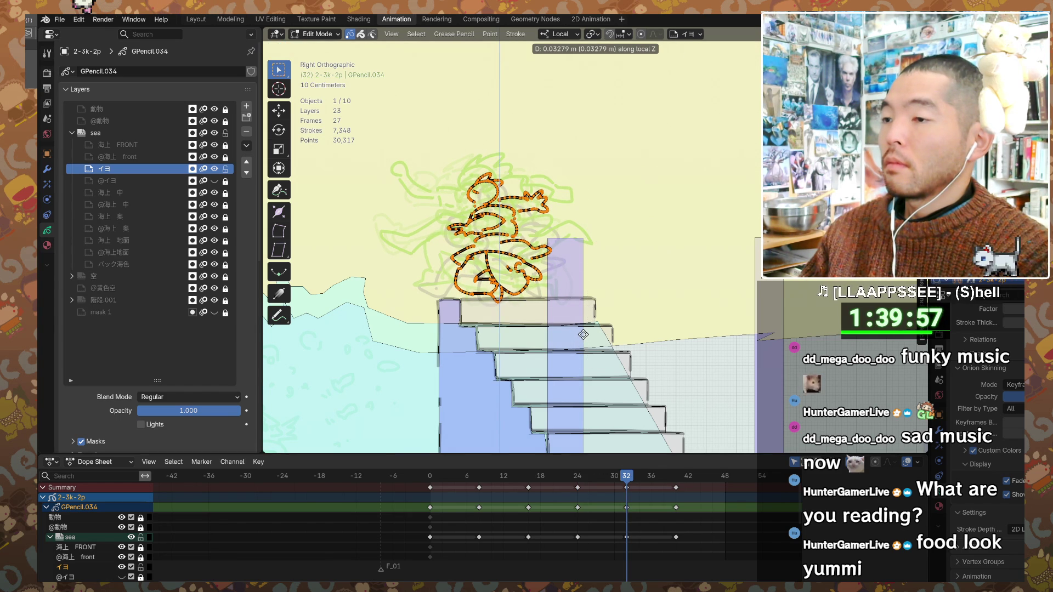
click(580, 351)
key(Down)
key(Down)
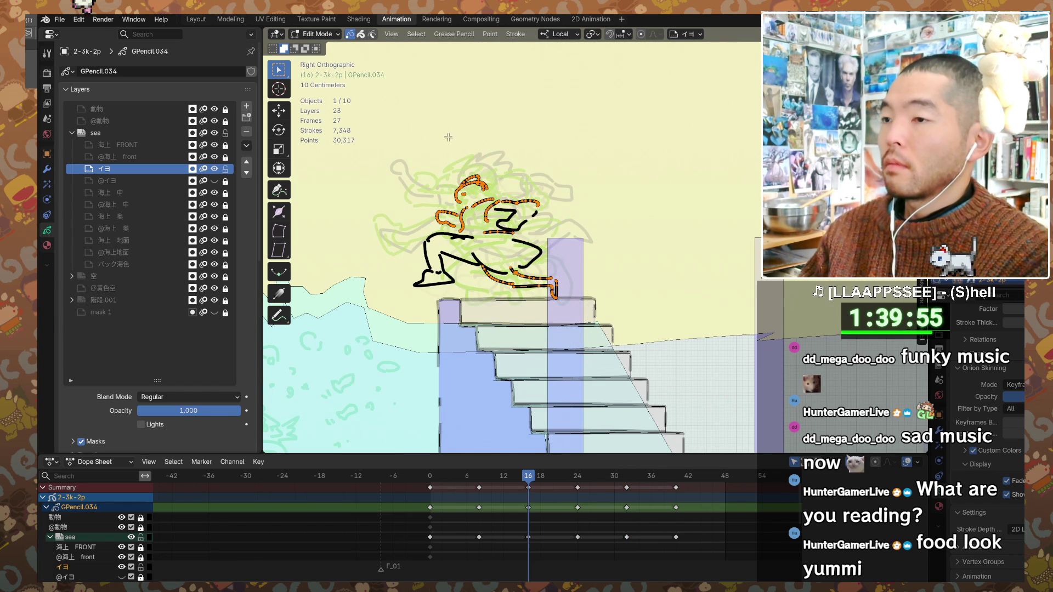
key(Up)
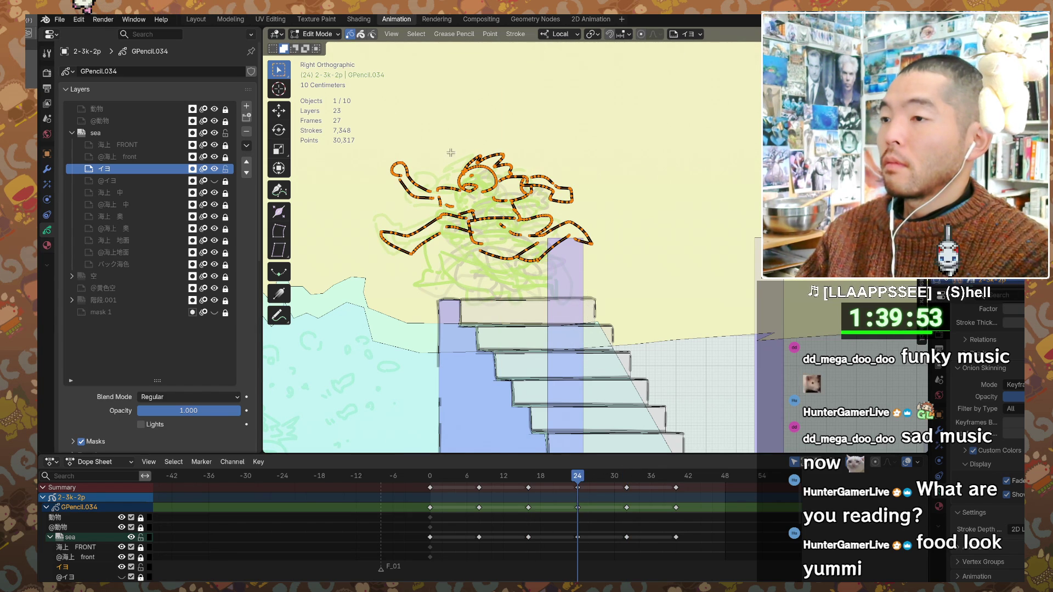
- Raise the frame-24 pose higher along local Z
key(g)
key(z)
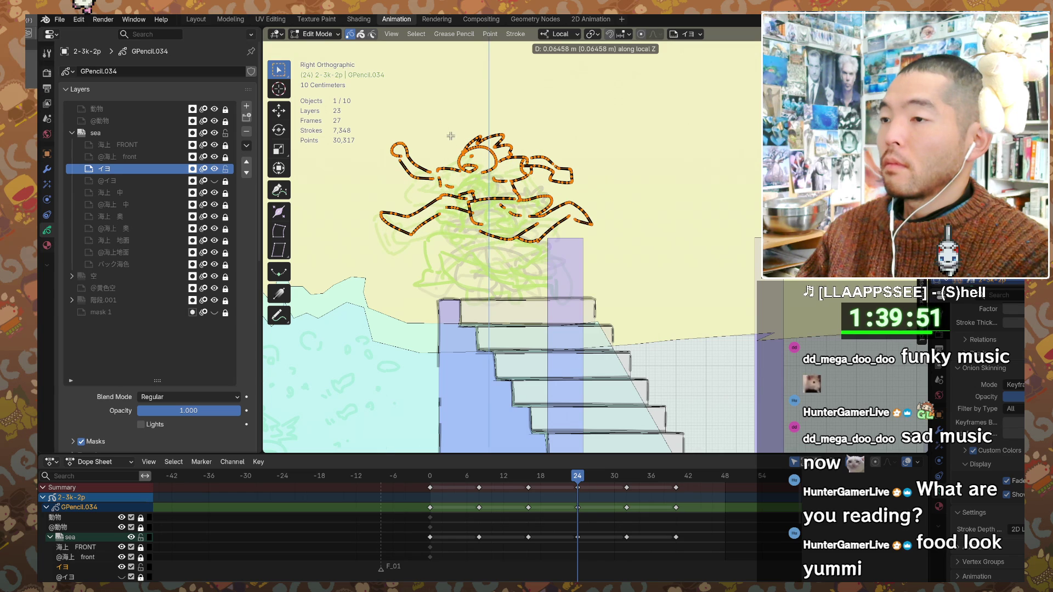
click(451, 136)
key(Up)
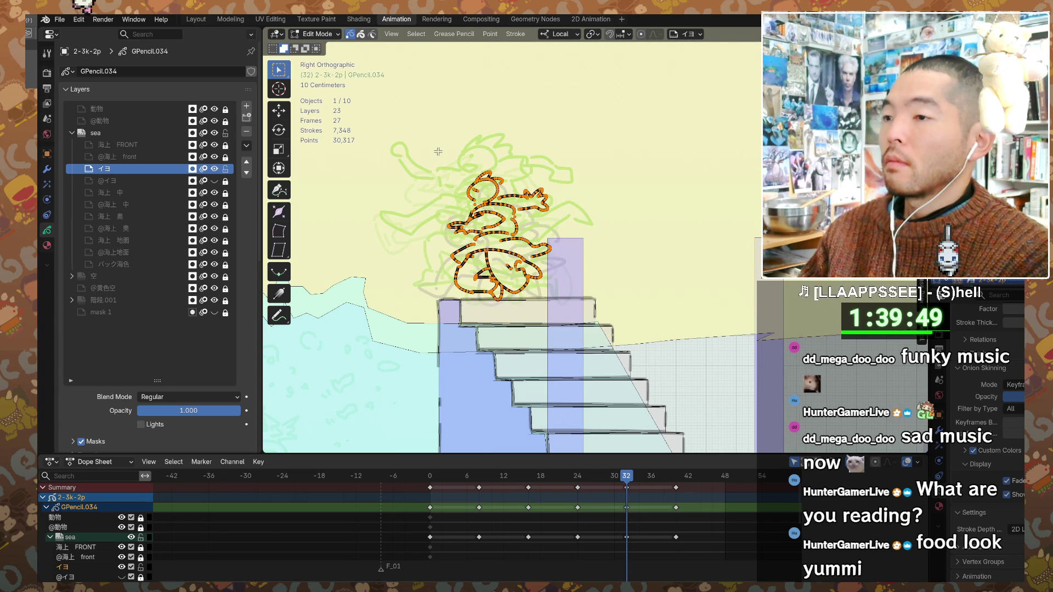
- Lift the frame-32 pose a further 3 cm along local Z, ending on frame 40
key(g)
key(z)
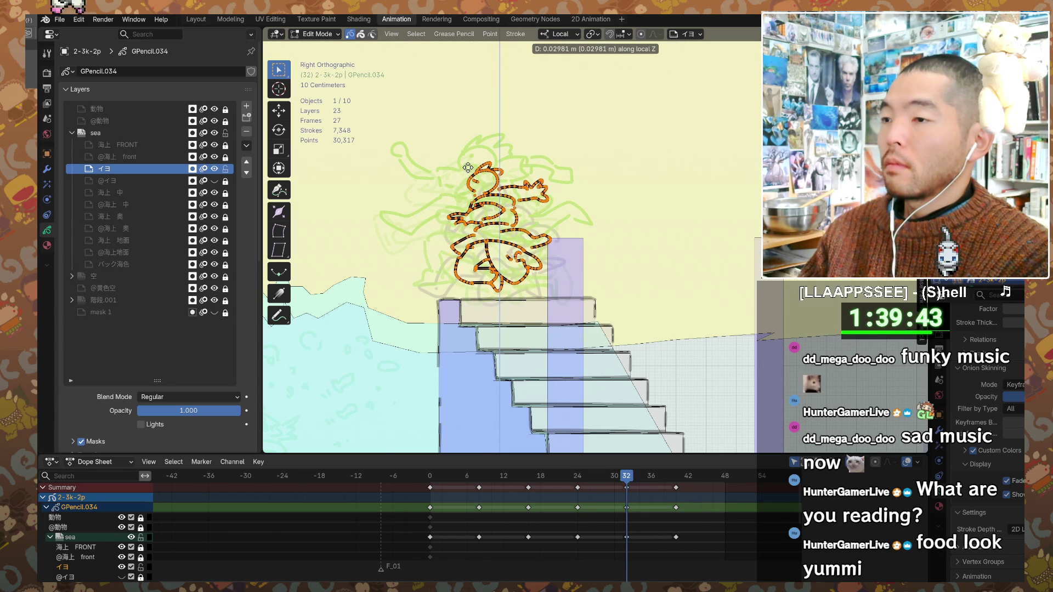
click(462, 163)
key(Up)
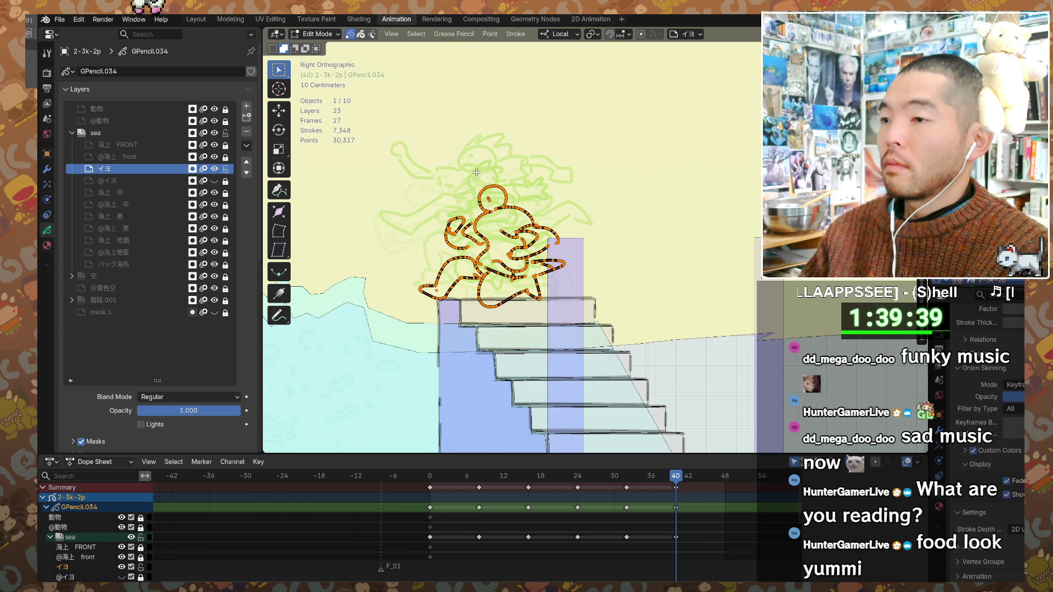
- Raise the frame-0 pose along local Z
key(shift+Right)
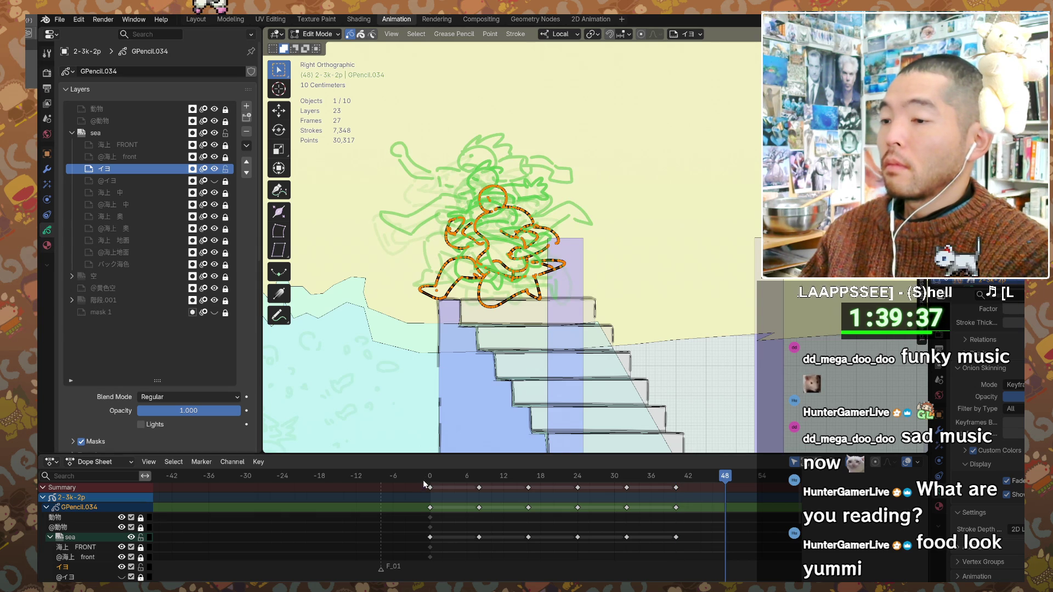
key(shift+Left)
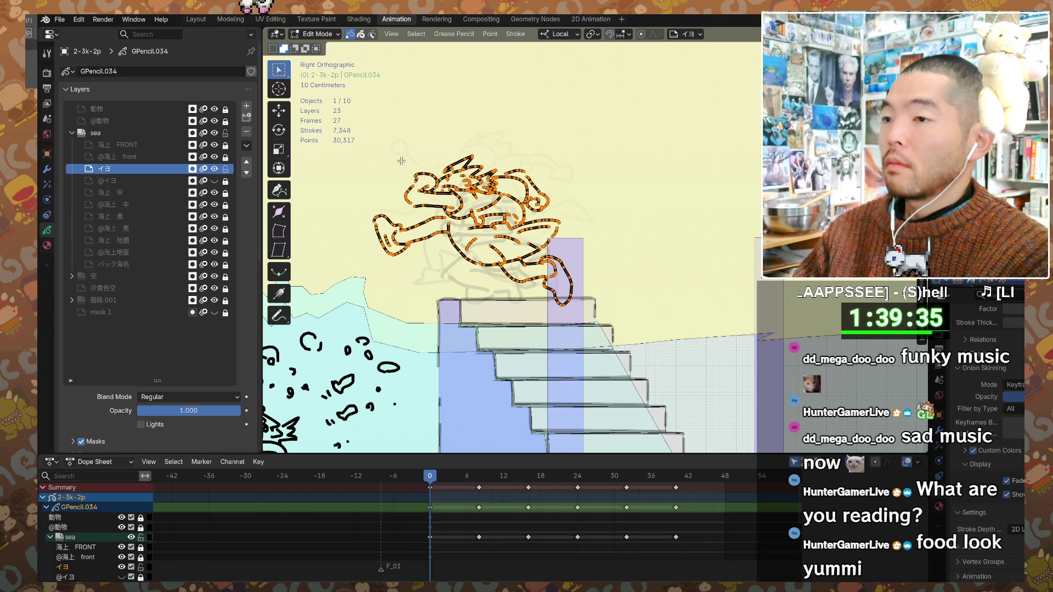
key(g)
key(z)
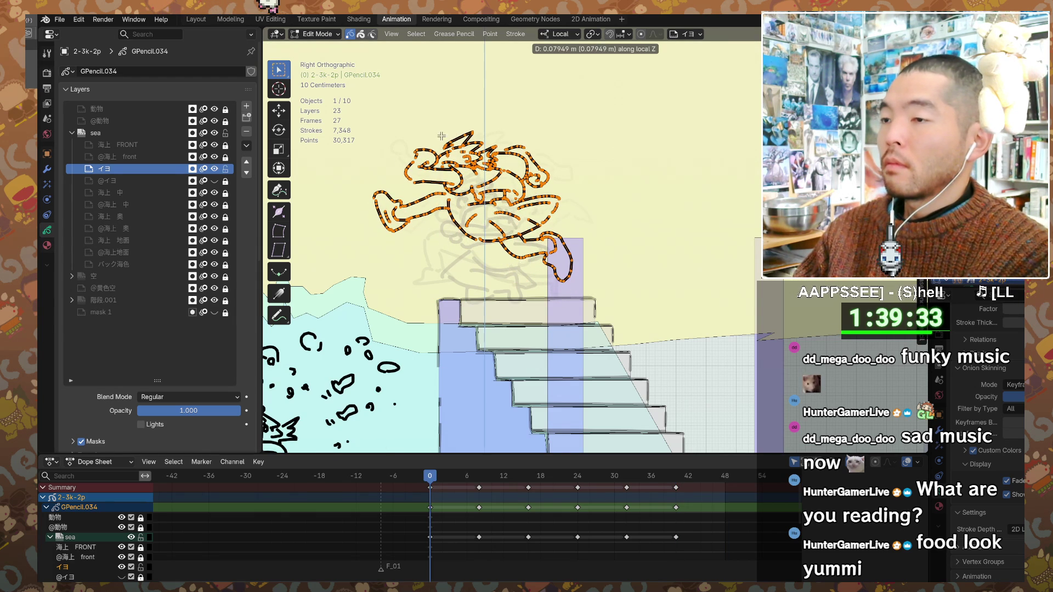
click(442, 135)
key(Up)
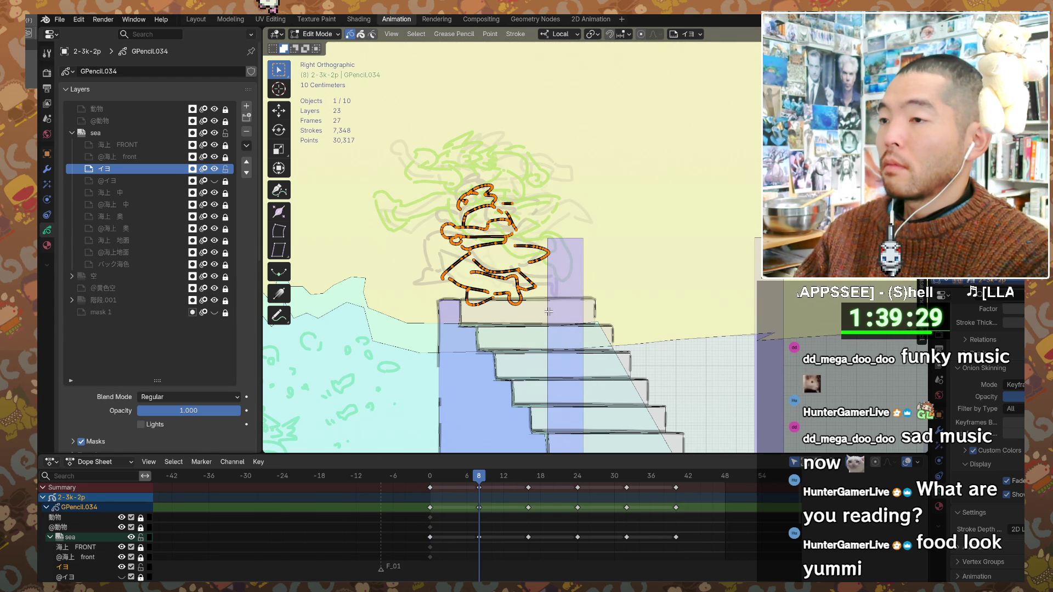
- Lift the frame-8 leap pose about 10 cm along local Z
key(g)
key(z)
click(552, 281)
key(Up)
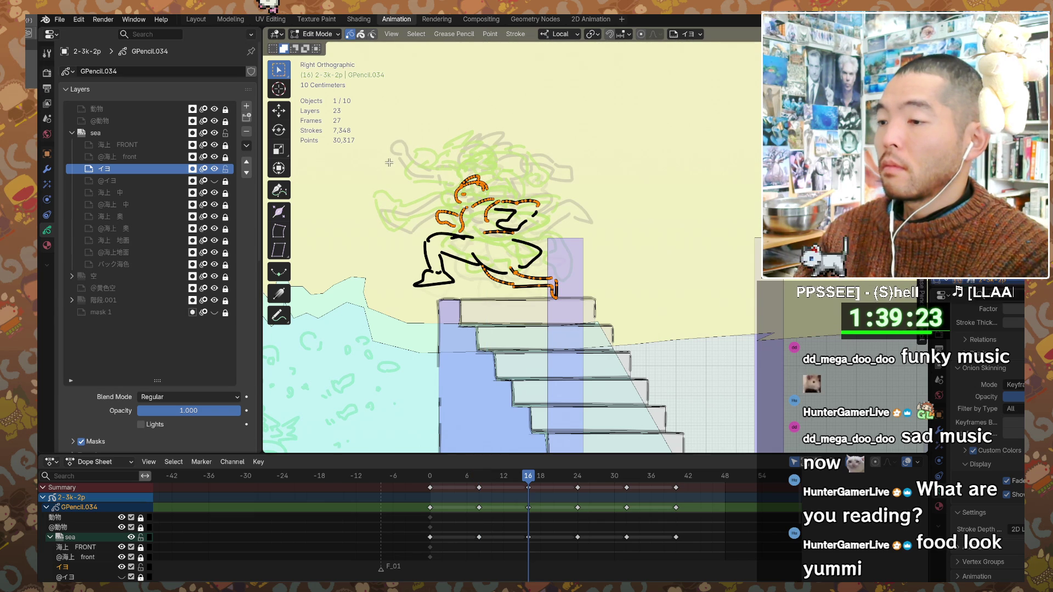
key(Up)
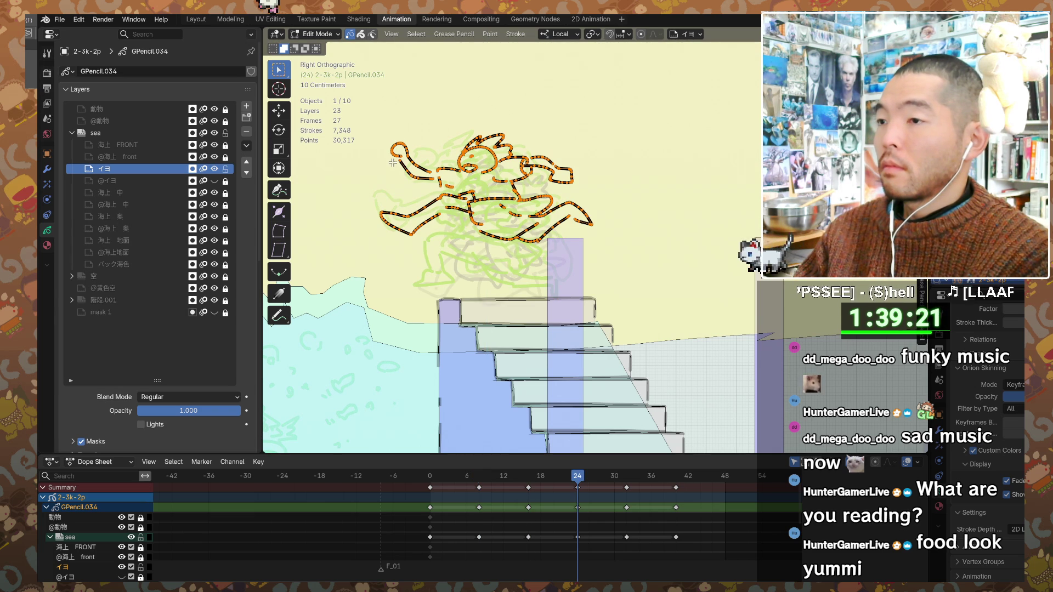
- Compare the poses at keyframes 16 through 32, then play the leap animation
key(Down)
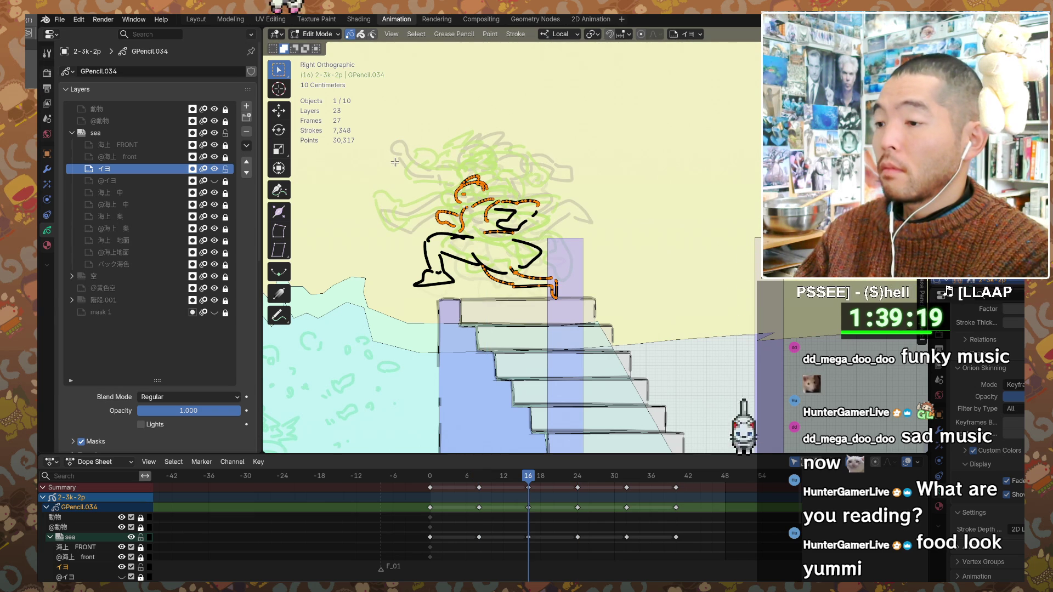
key(Up)
key(Up)
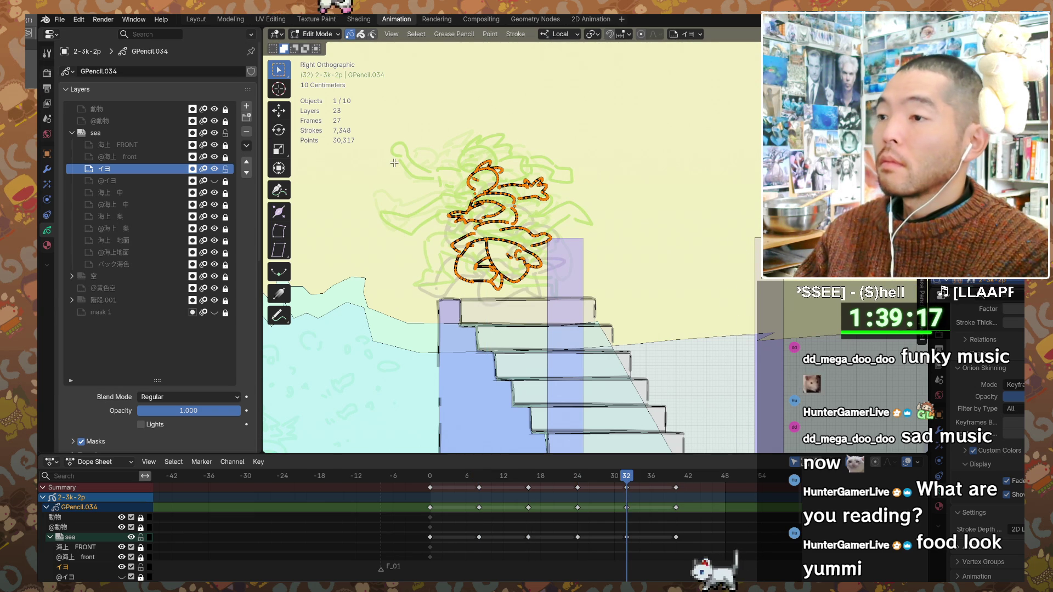
key(Up)
key(Down)
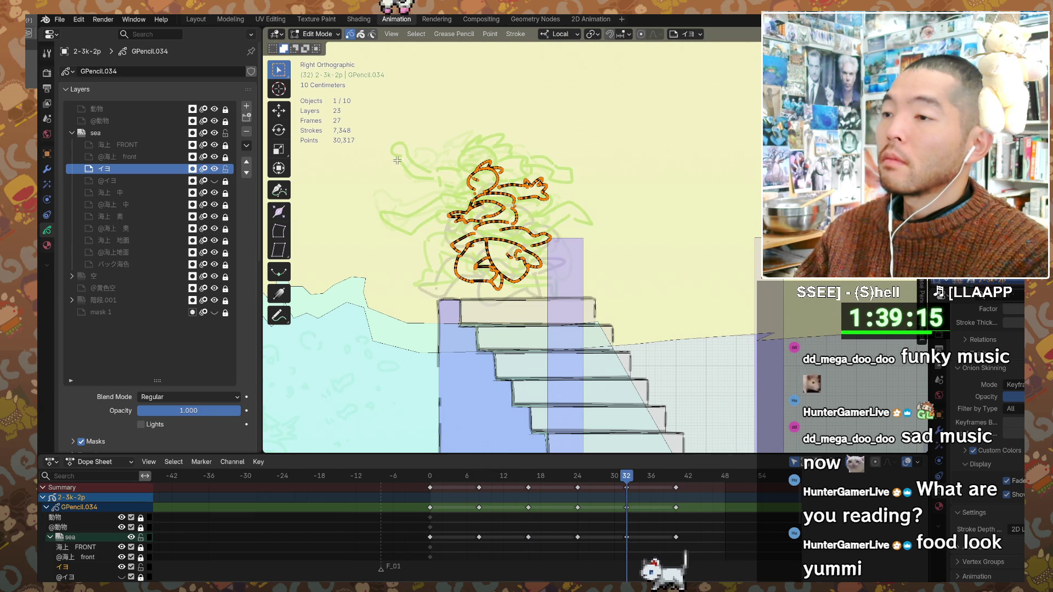
key(Down)
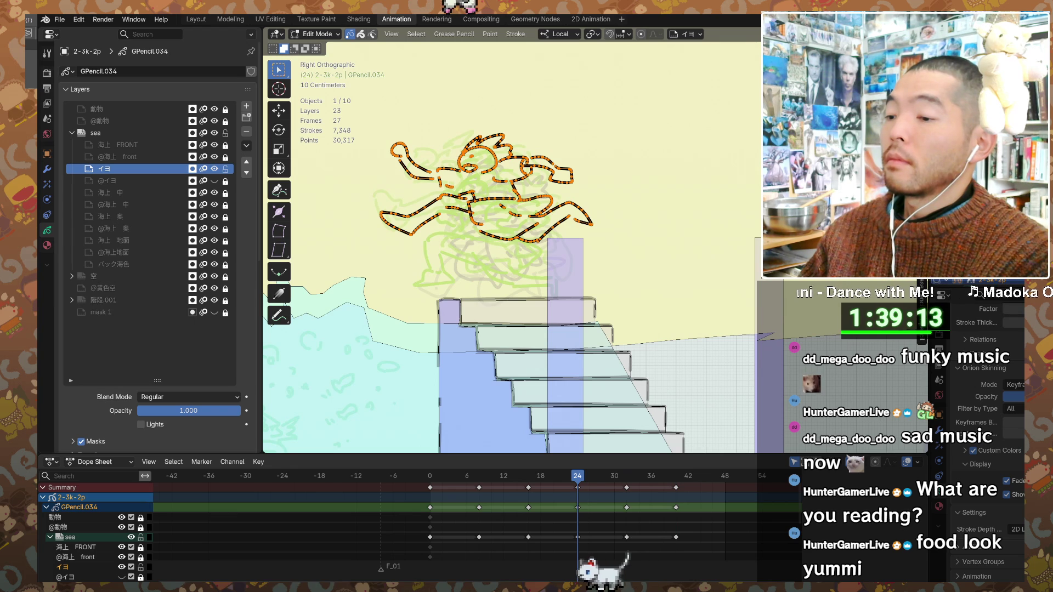
key(space)
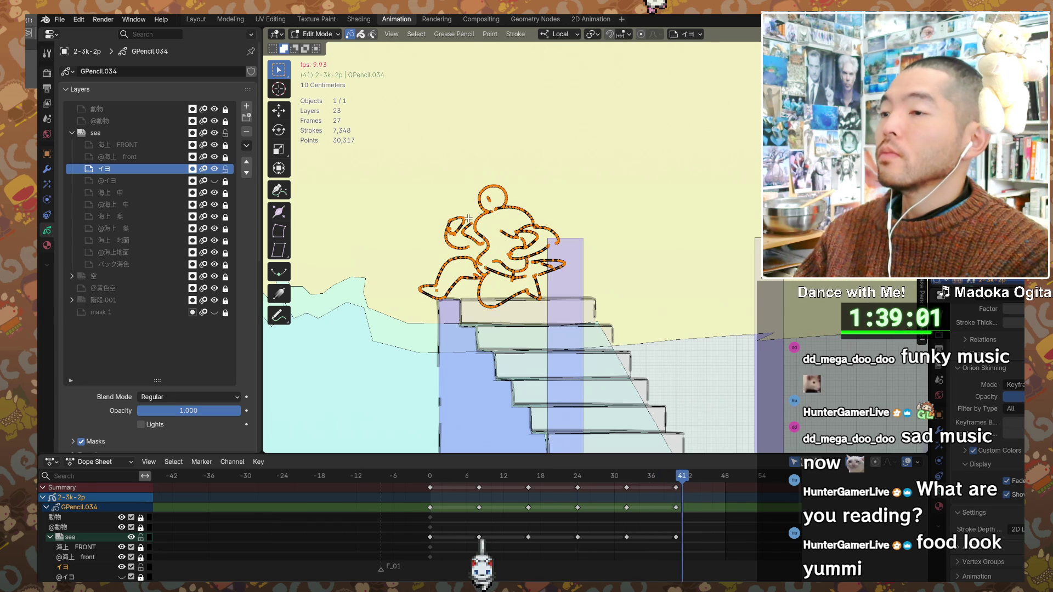
- Stop playback and try moving and rotating the figure at frame 1, undoing the last move
key(space)
click(433, 475)
key(Right)
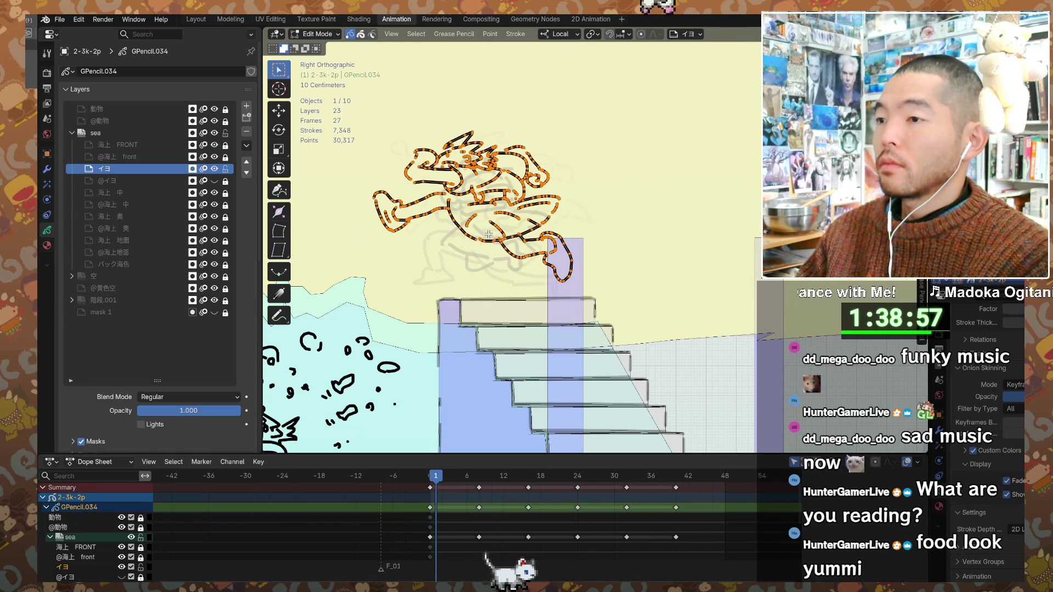
key(g)
key(z)
key(r)
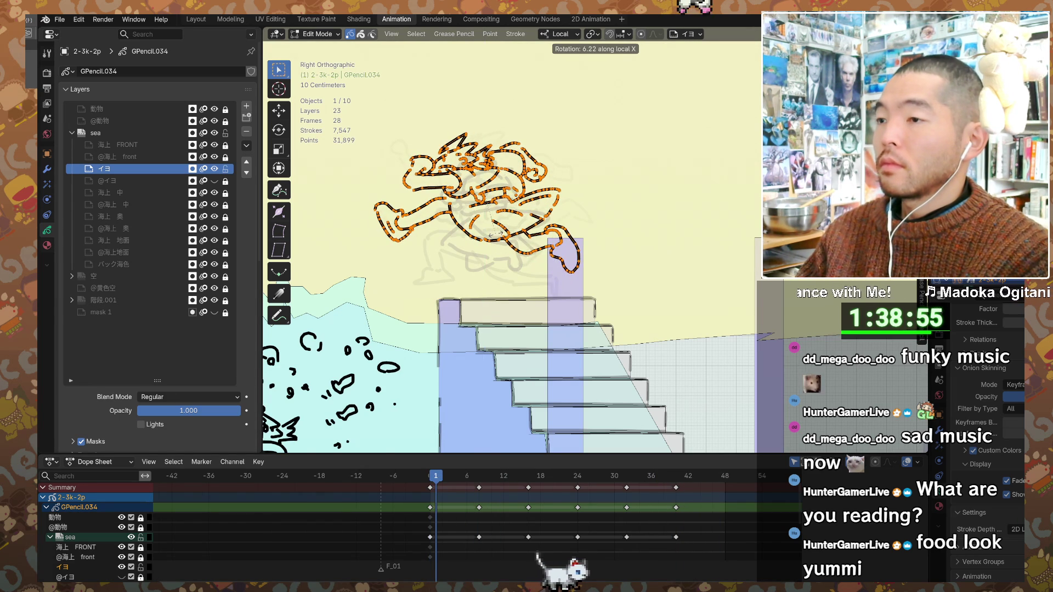
key(Return)
key(g)
key(y)
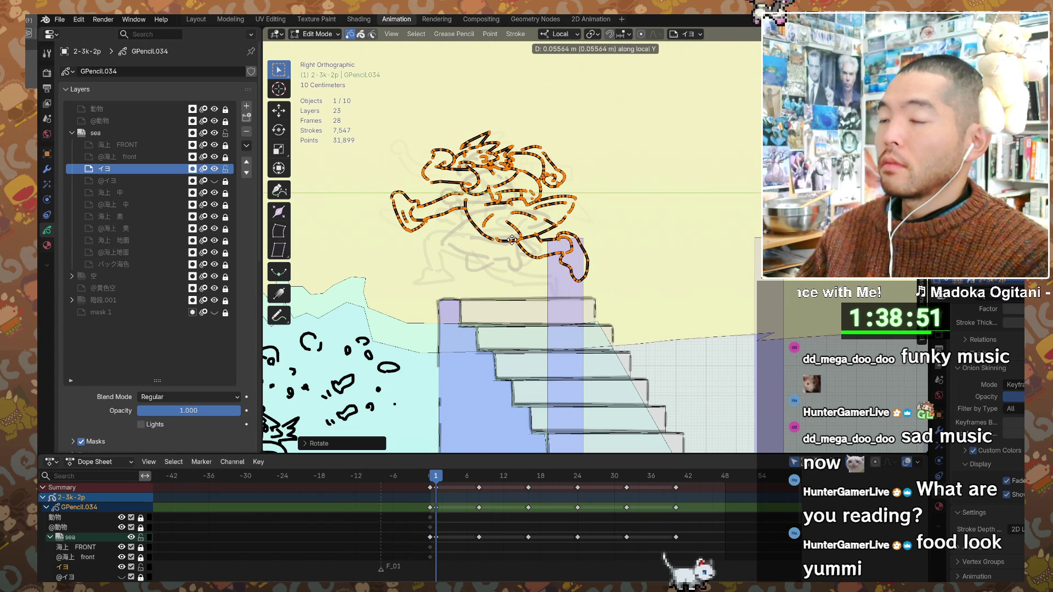
key(Return)
key(ctrl+z)
key(ctrl+z)
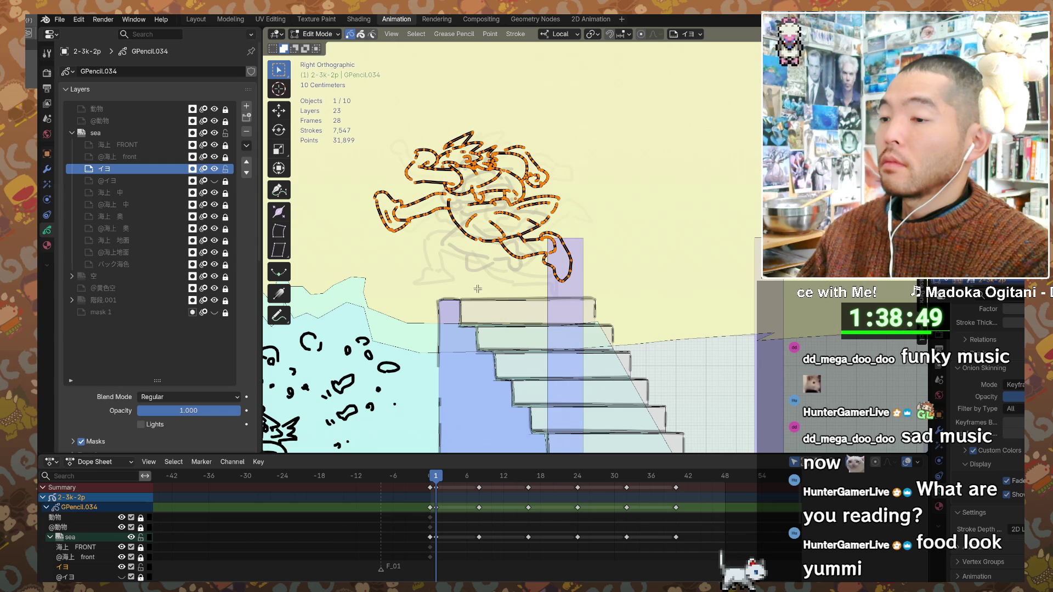
- Shift the frame-0 figure slightly along local Y and play the animation
click(430, 478)
key(g)
key(y)
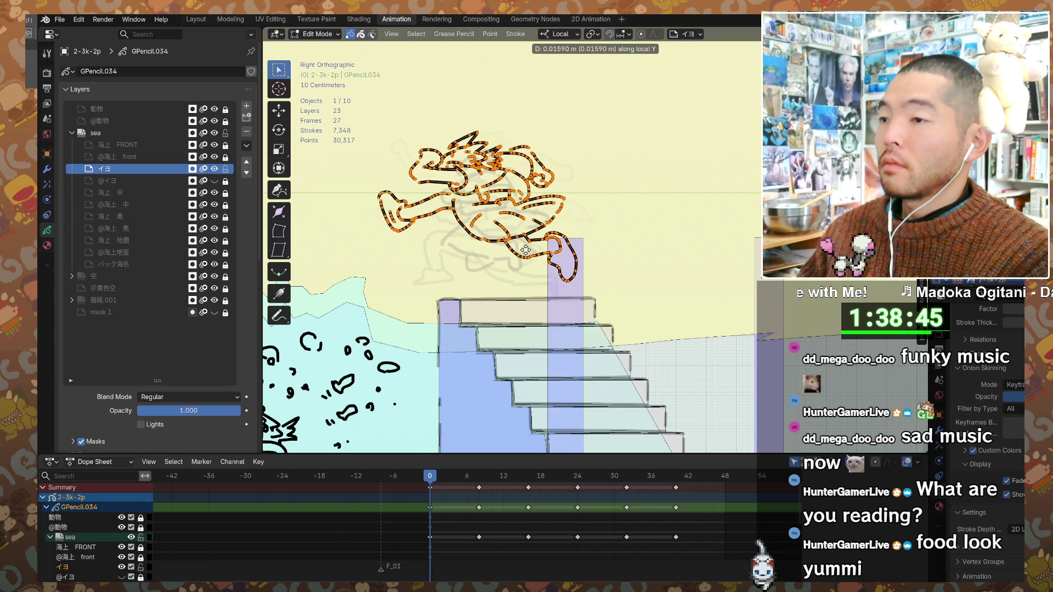
click(538, 253)
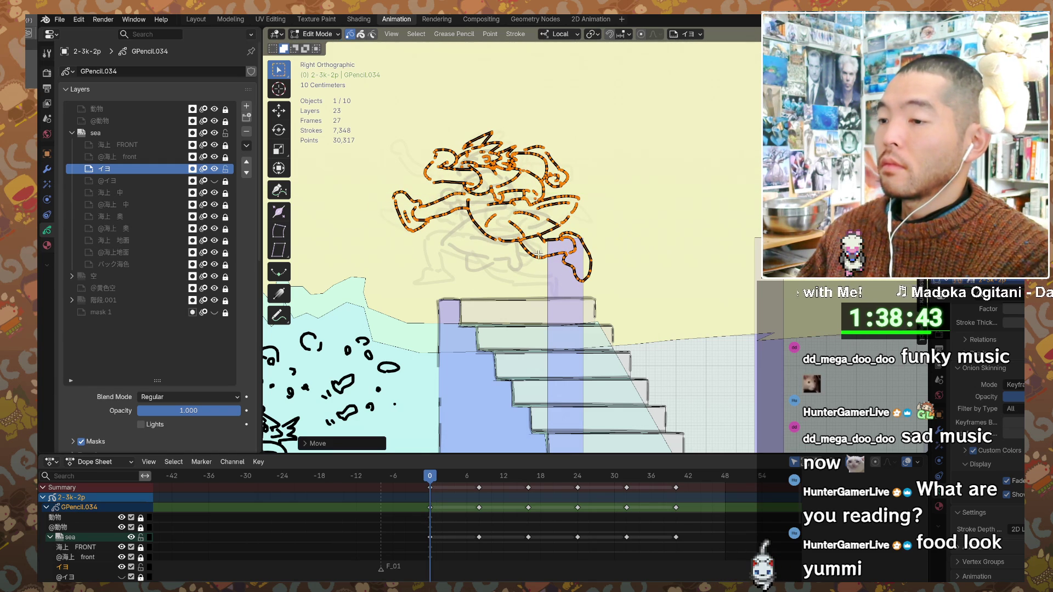
key(space)
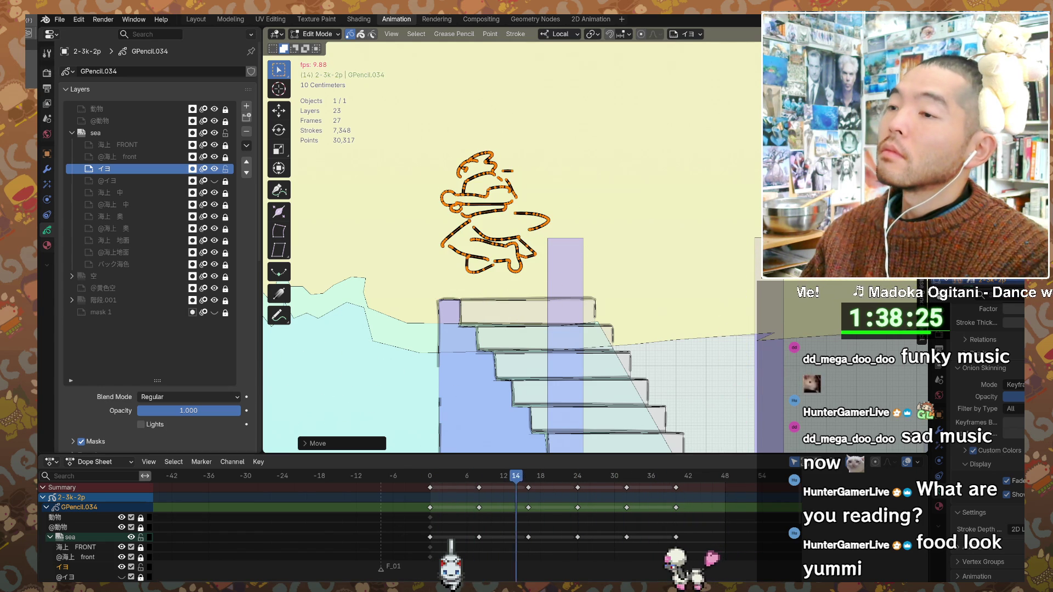
- Stop playback and raise the frame-16 pose slightly above the top step
key(space)
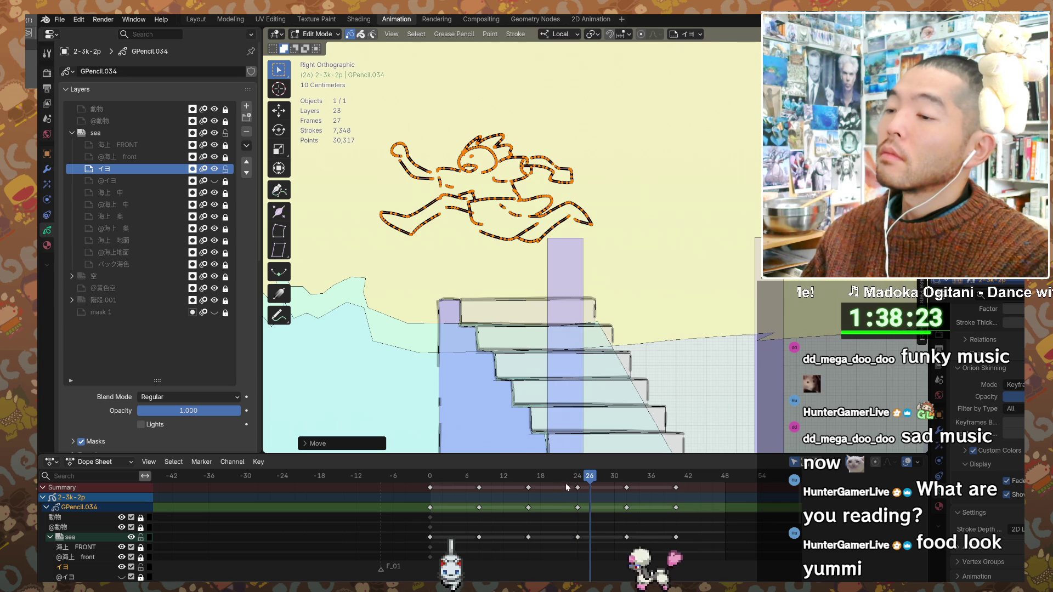
click(579, 476)
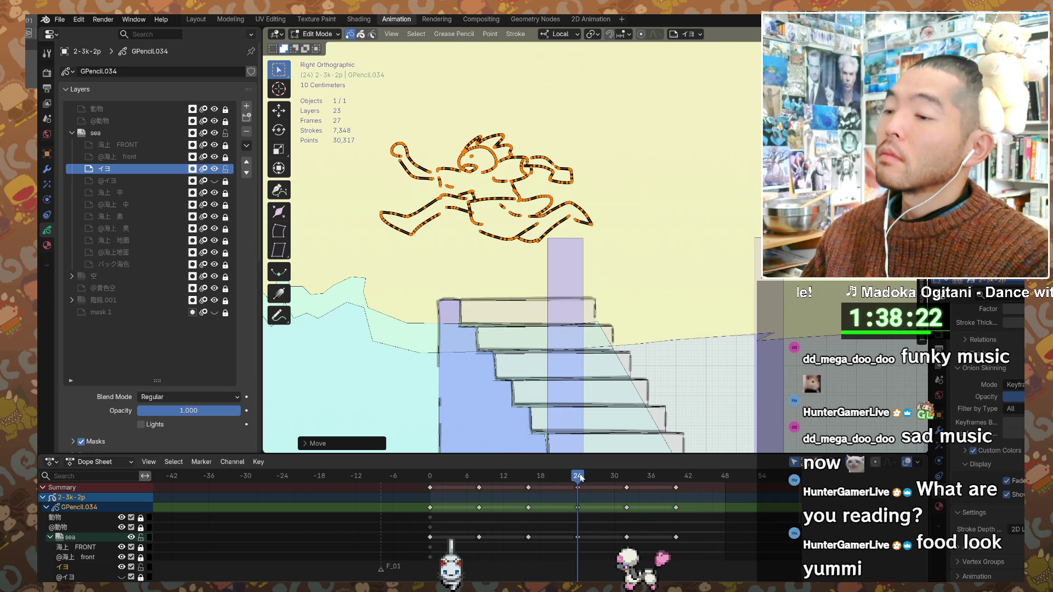
click(532, 475)
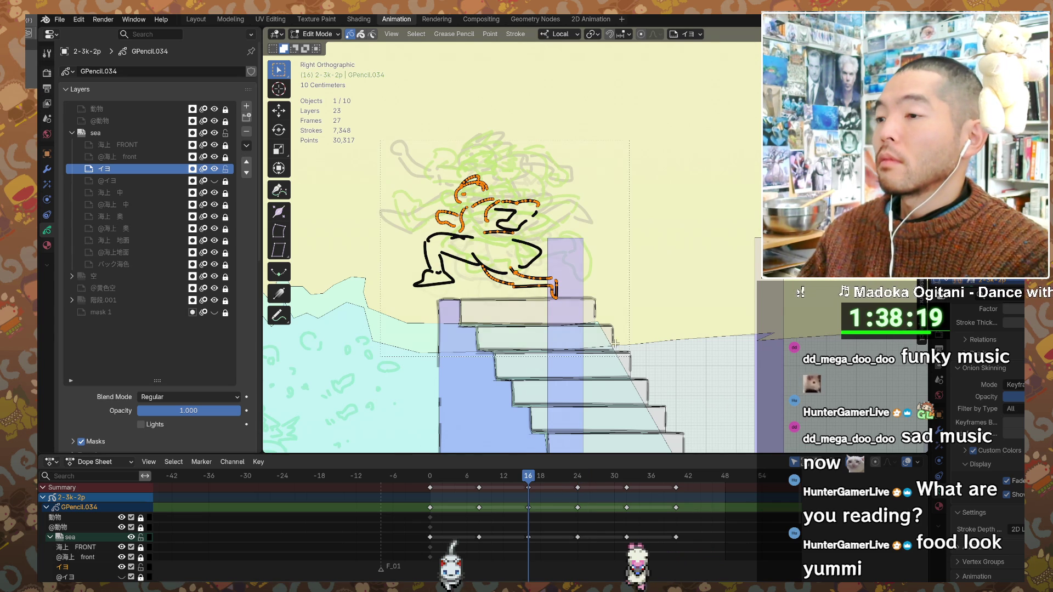
key(g)
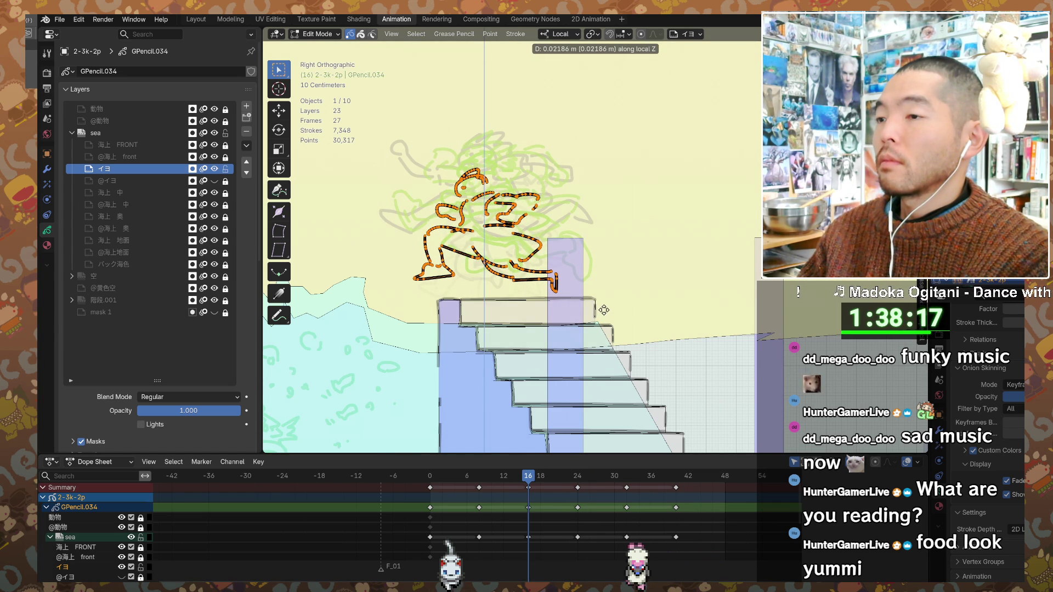
click(607, 307)
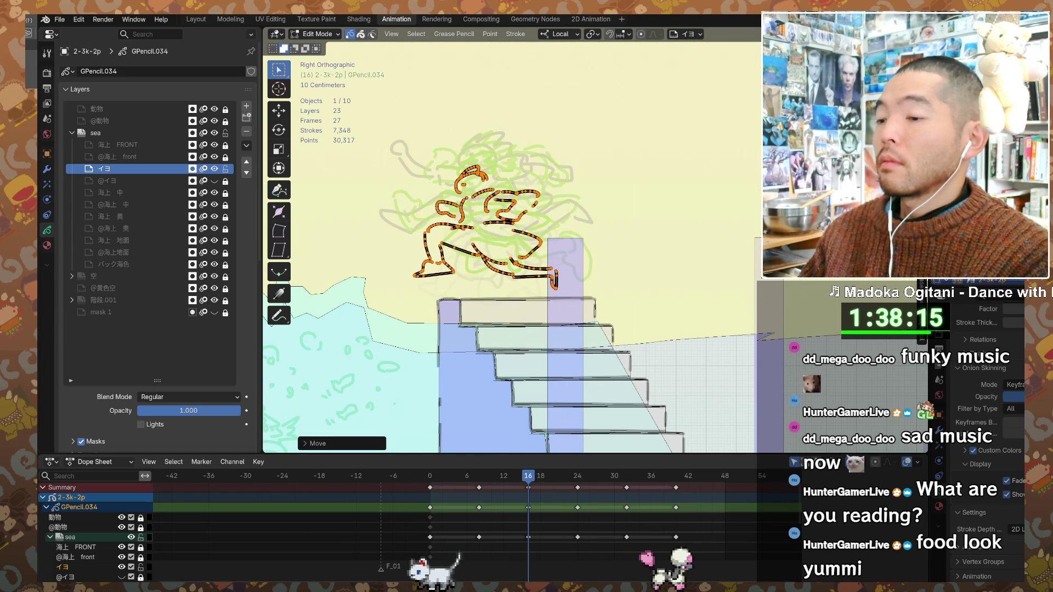
- Preview the animation, then replay it from frame 0
key(space)
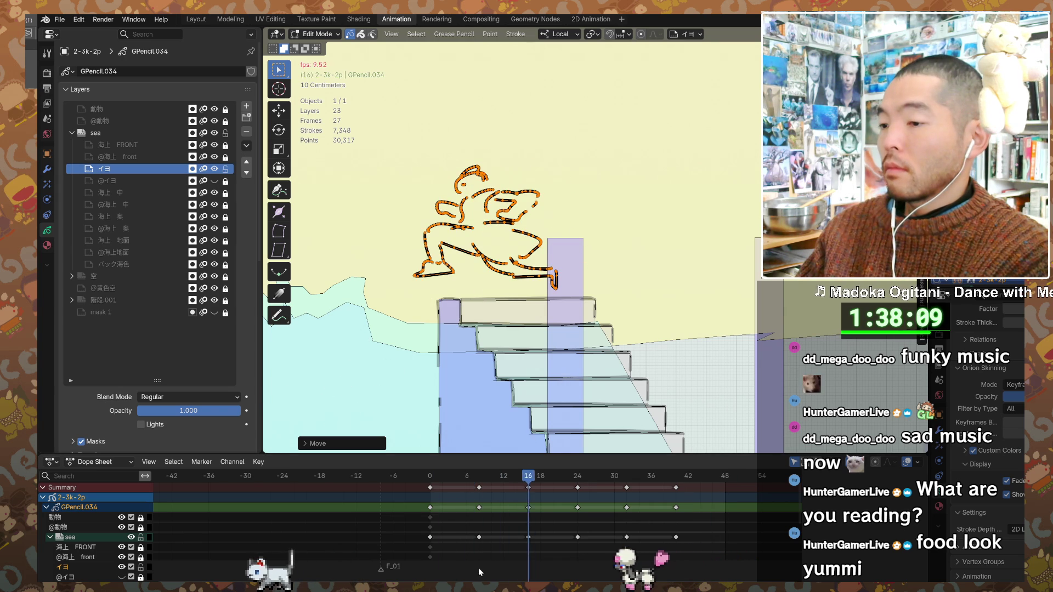
key(space)
click(432, 481)
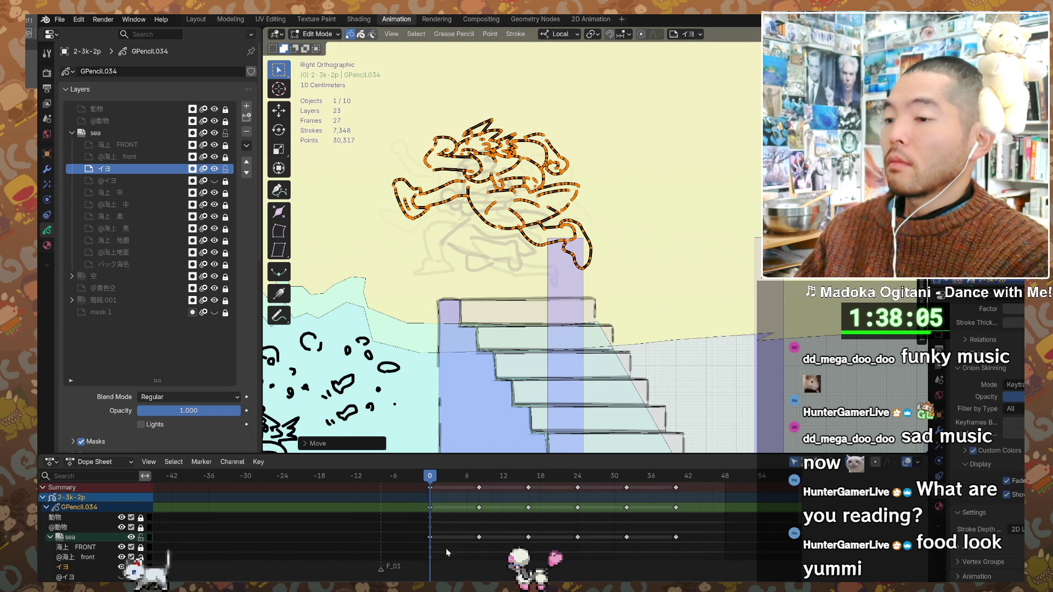
key(space)
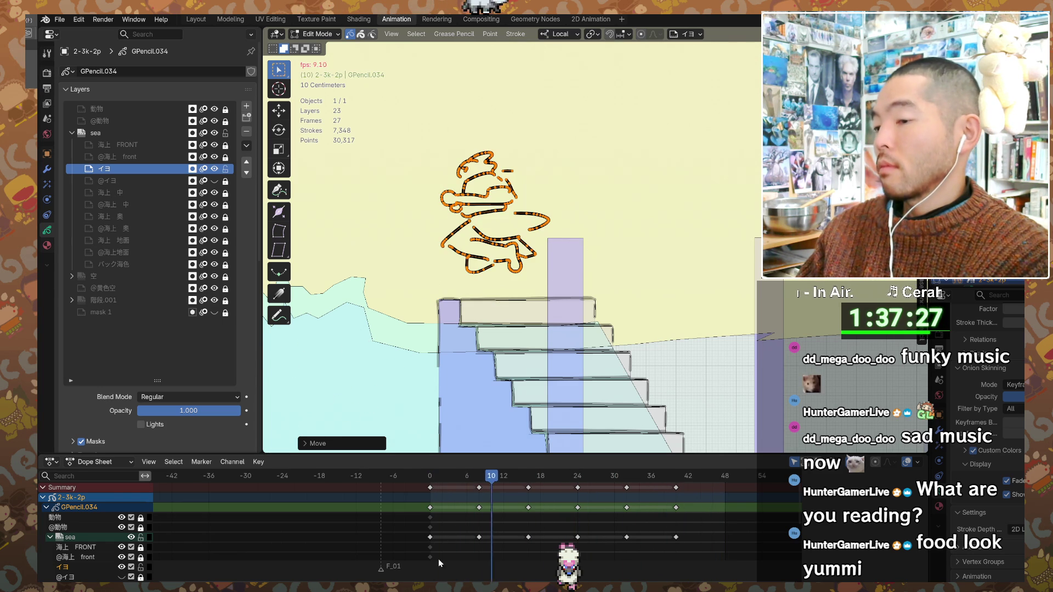
- Stop playback, reframe the stairs and sea, and review the poses at frames 0, 8 and 16
key(space)
scroll(544, 319, down, 4)
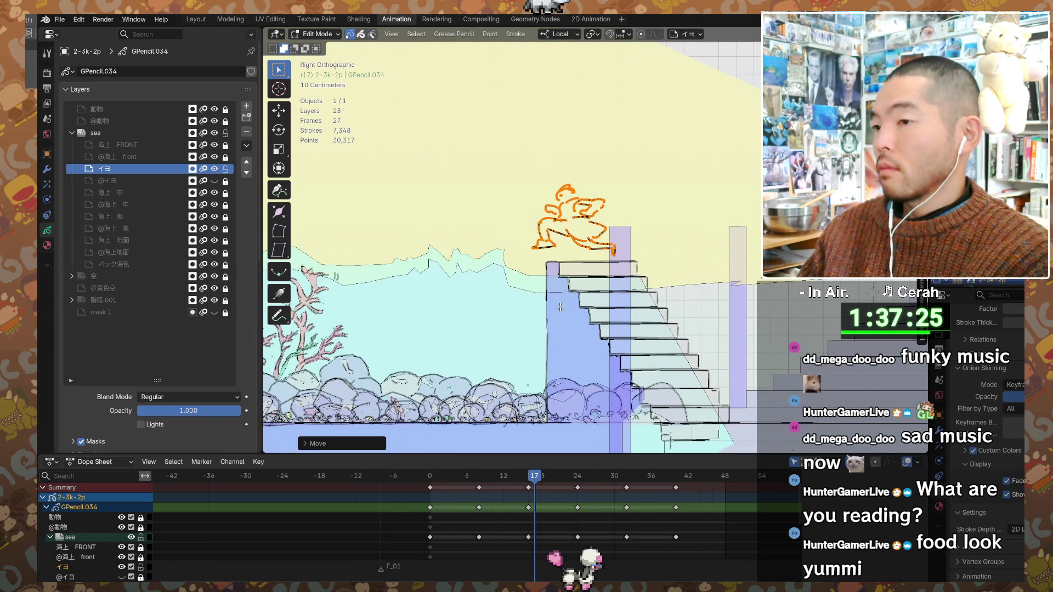
shift+middle_drag(535, 322, 512, 329)
shift+middle_drag(564, 296, 540, 315)
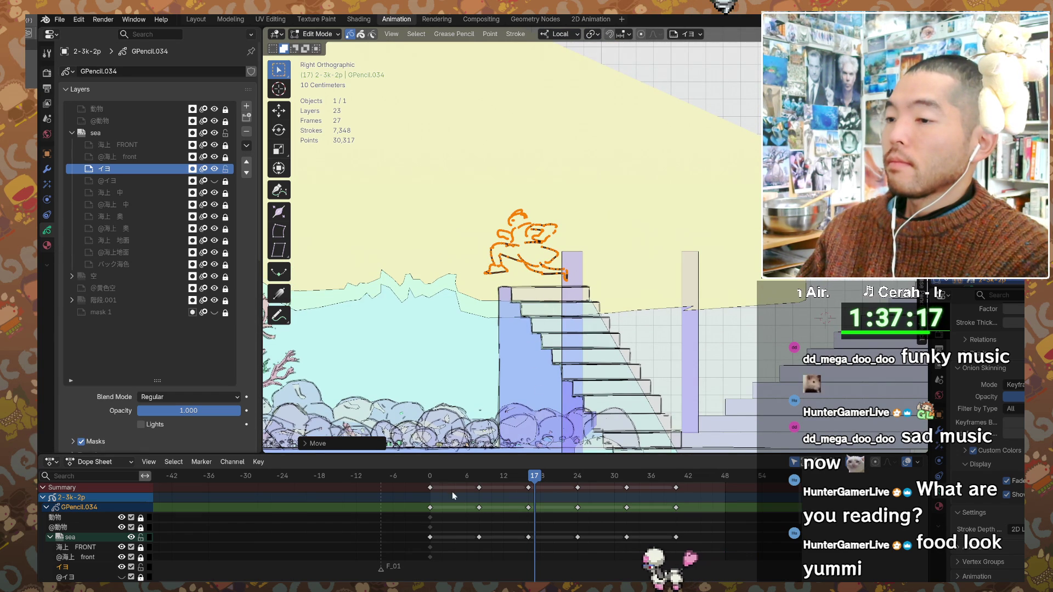
click(432, 478)
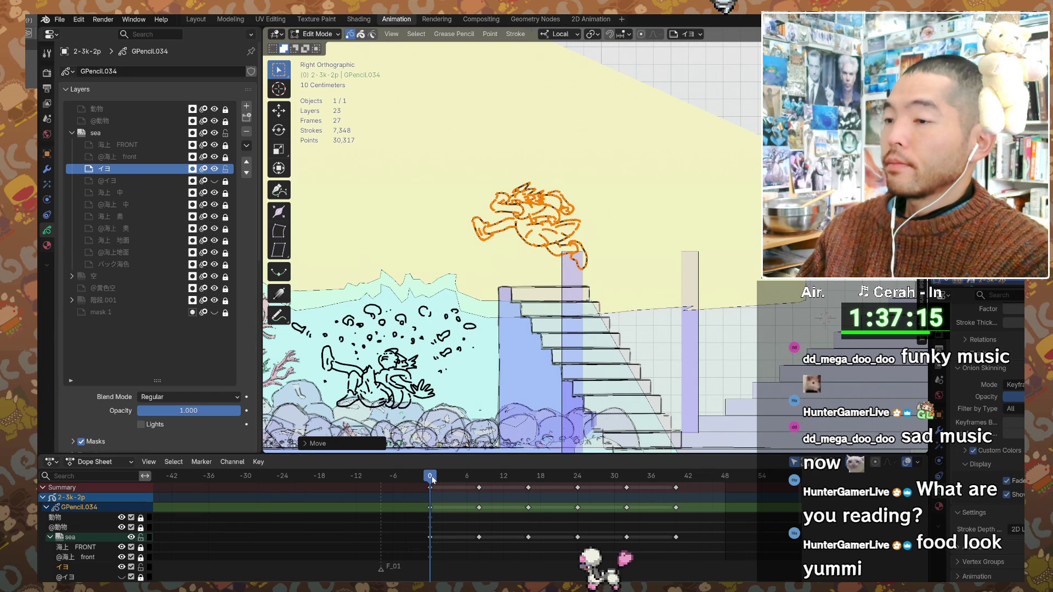
shift+middle_drag(484, 316, 635, 279)
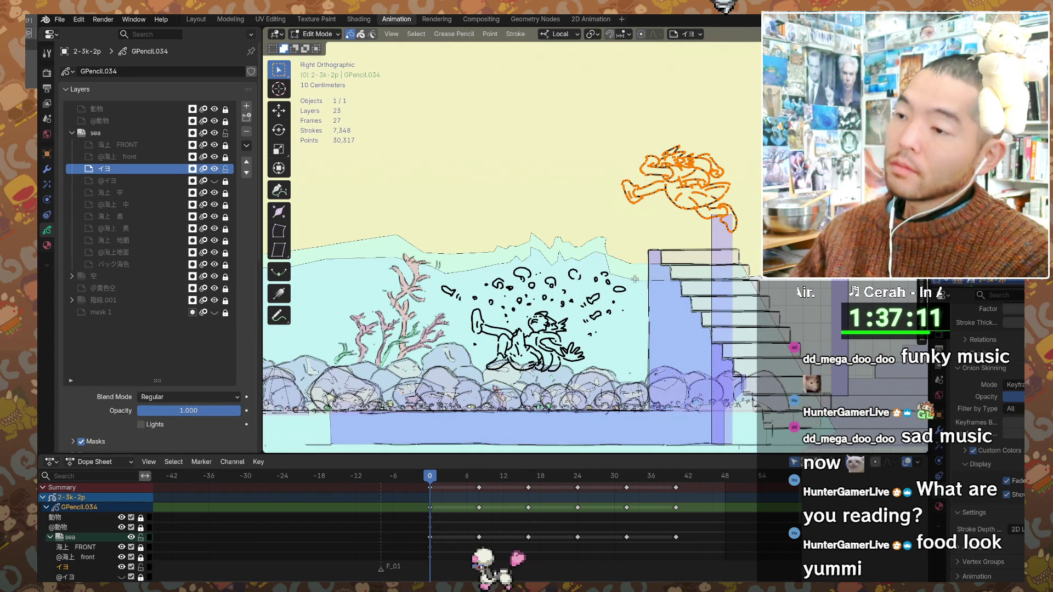
click(479, 478)
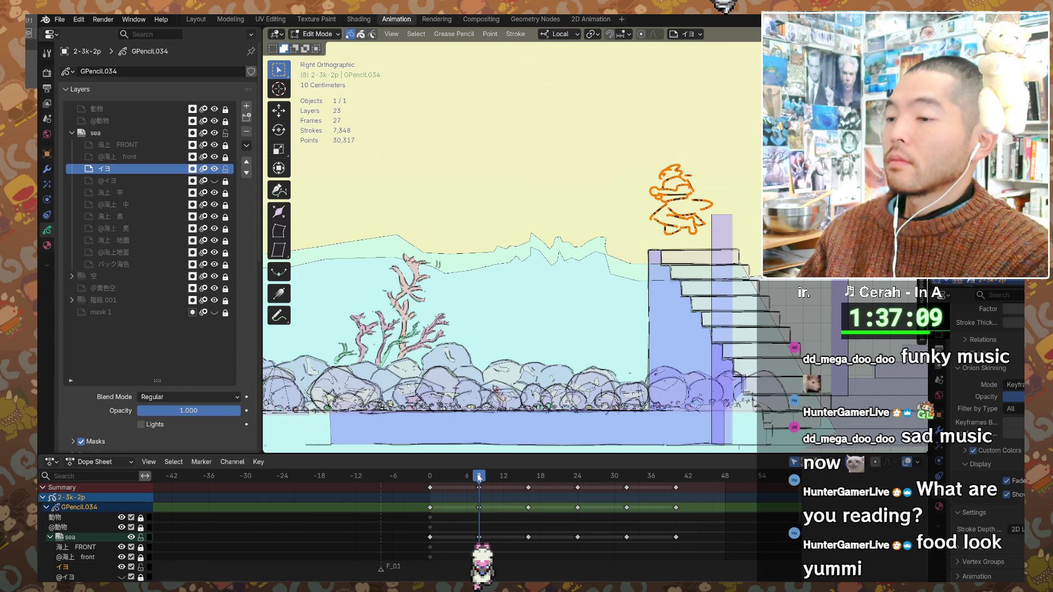
click(529, 480)
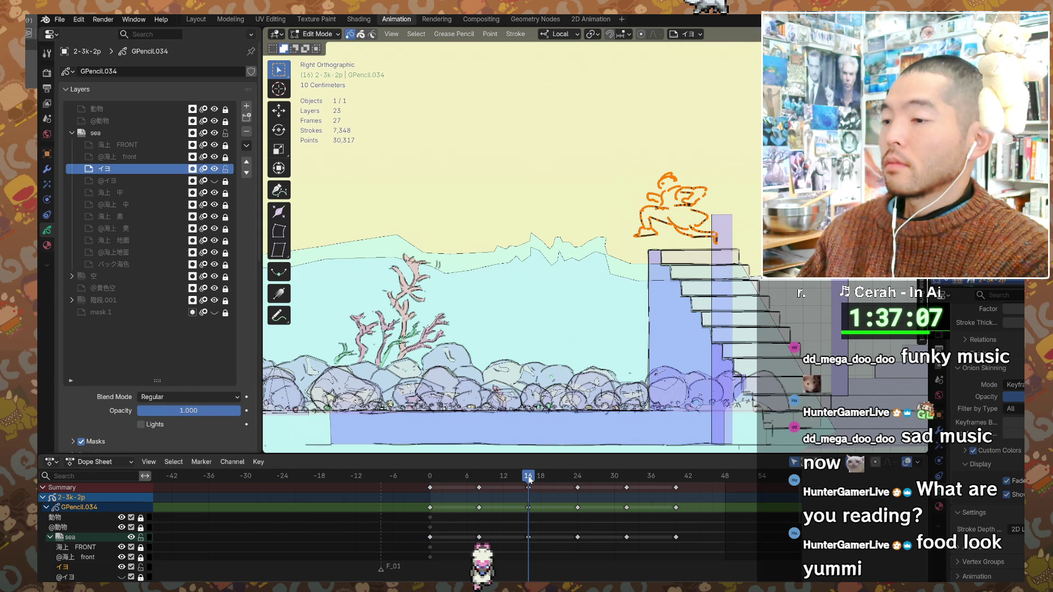
click(432, 476)
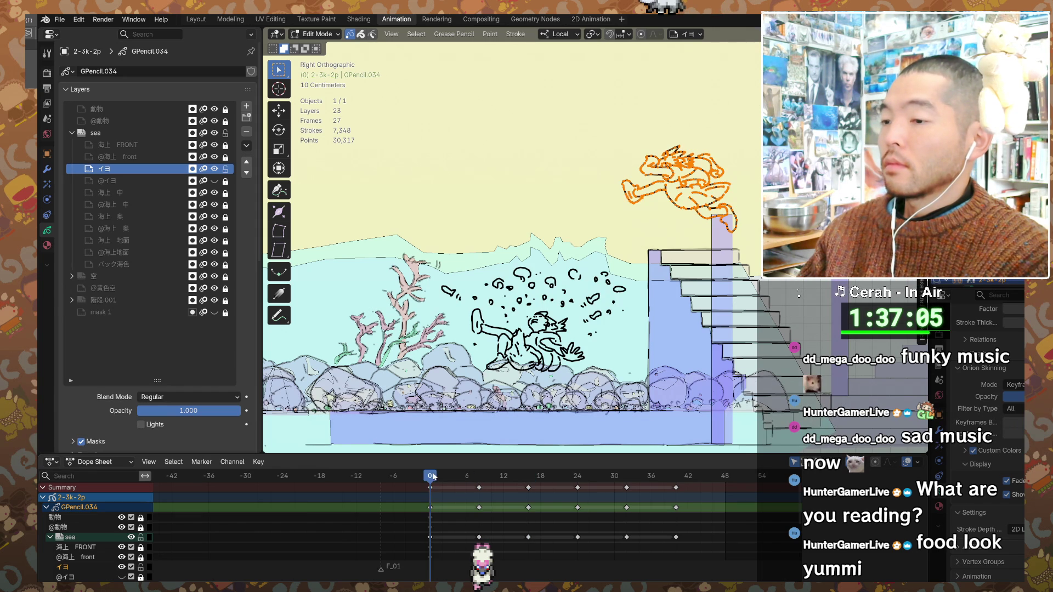
scroll(523, 287, up, 2)
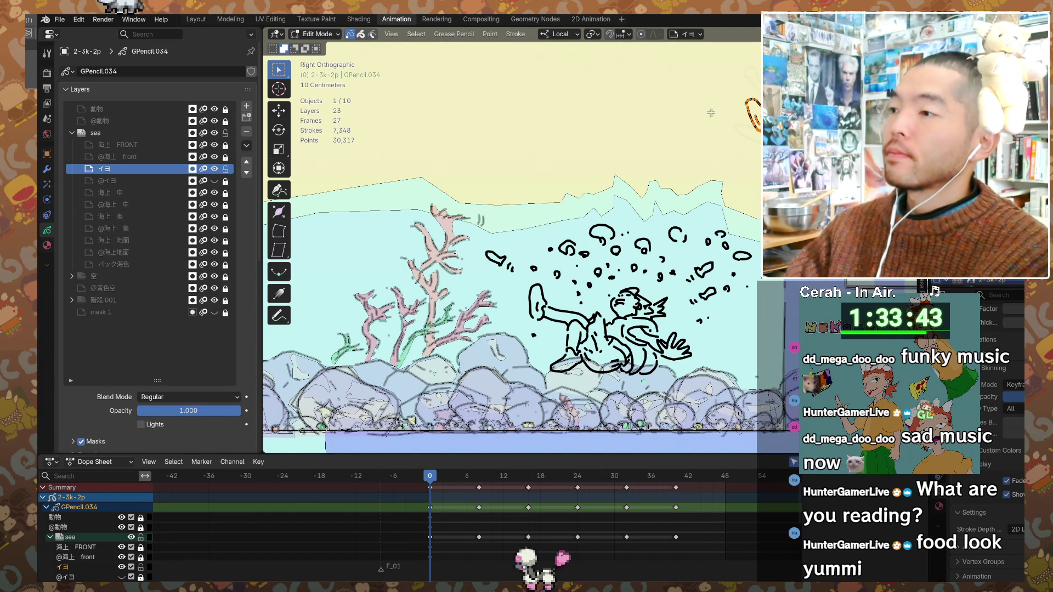
- Return the 2-3k-2p Grease Pencil object to Draw Mode with the Pen brush and black material
key(ctrl+Tab)
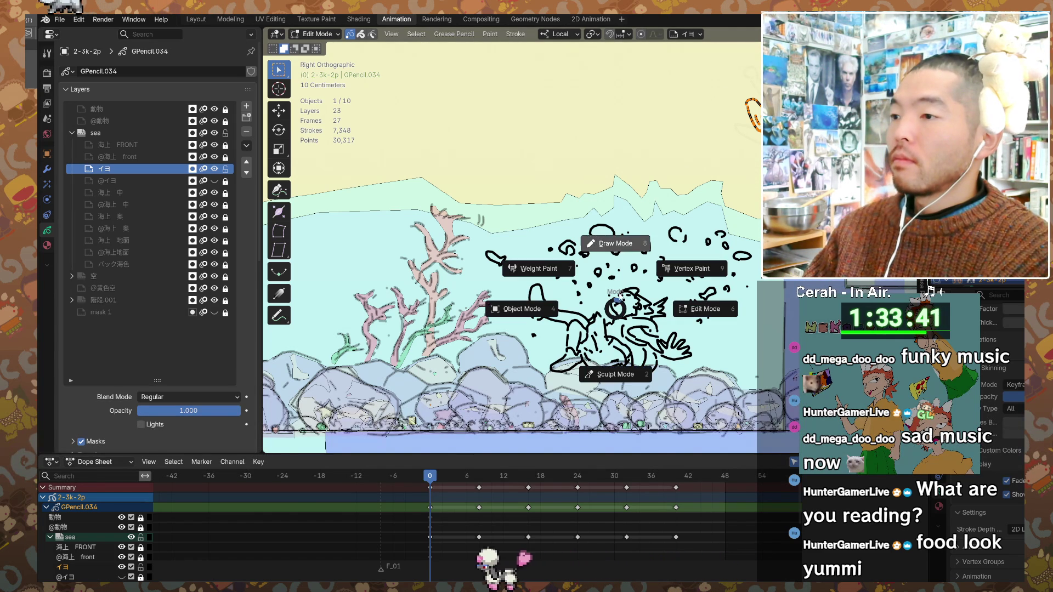
click(611, 242)
shift+middle_drag(510, 405, 511, 385)
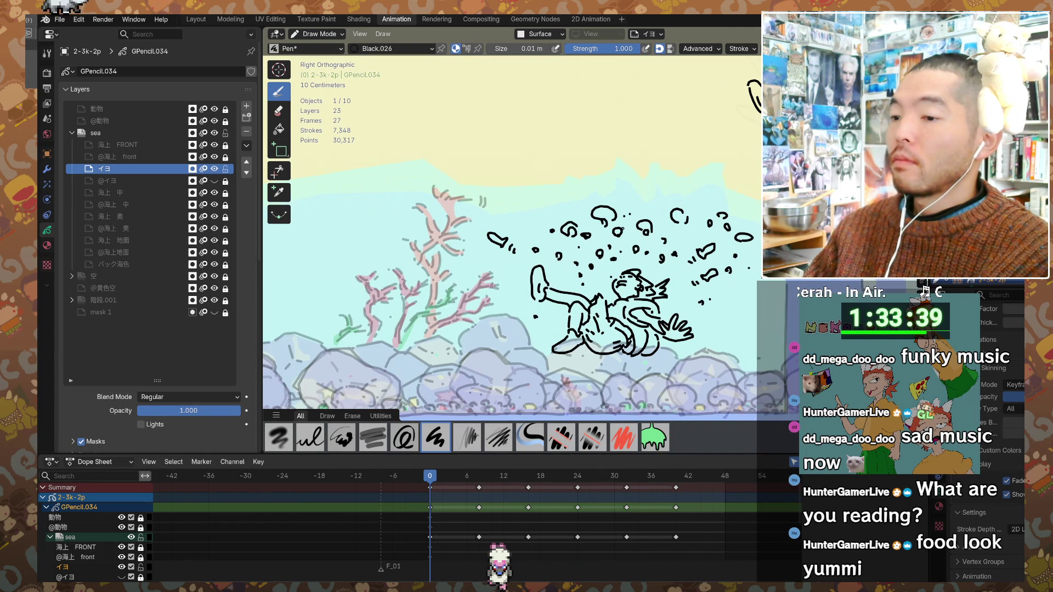
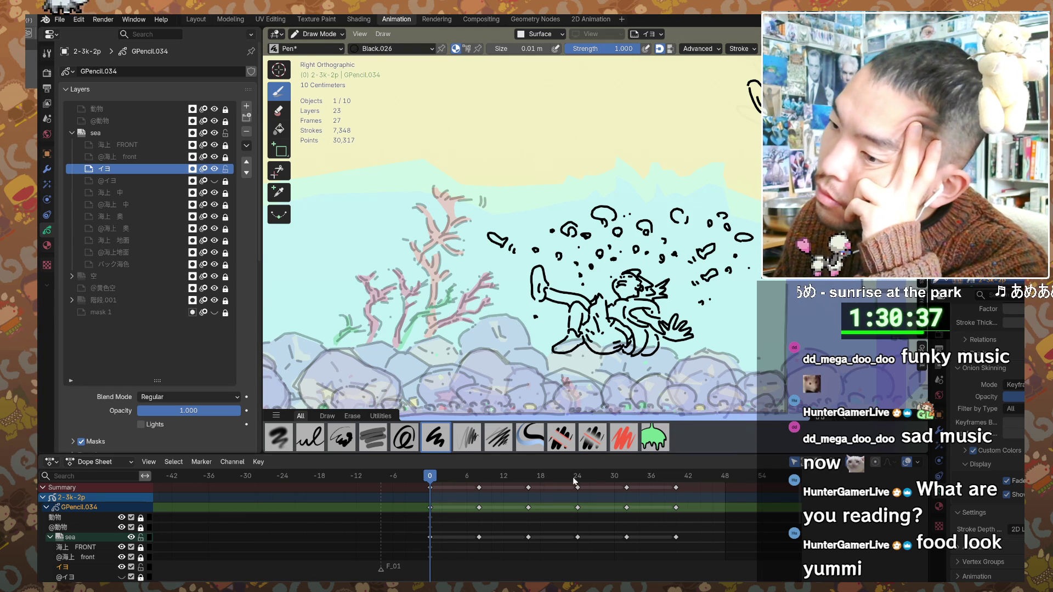
- On frame 8, sketch trial strokes beside the figure's head
click(478, 480)
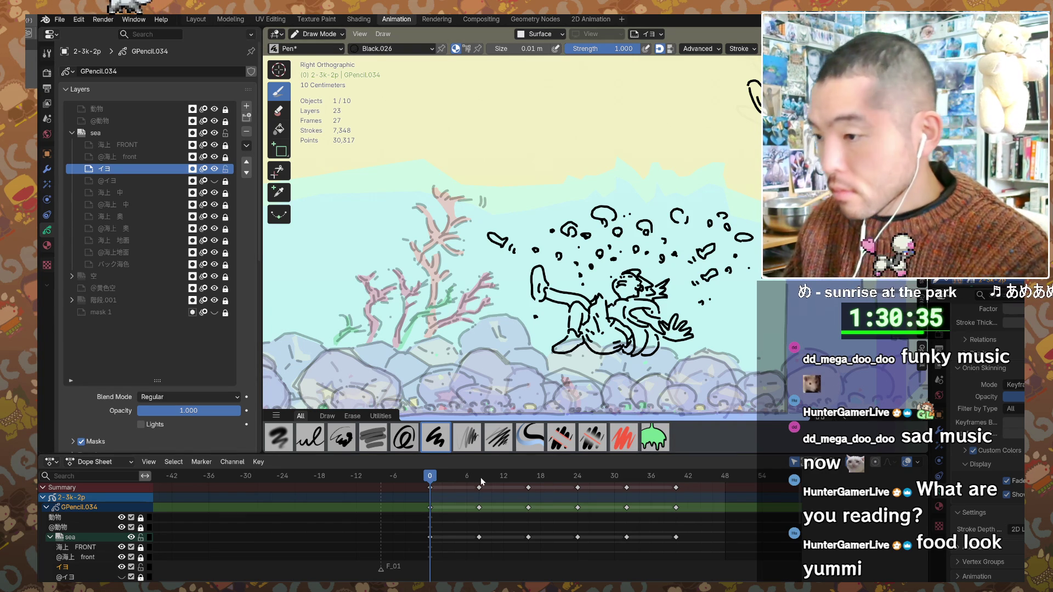
shift+middle_drag(591, 296, 537, 303)
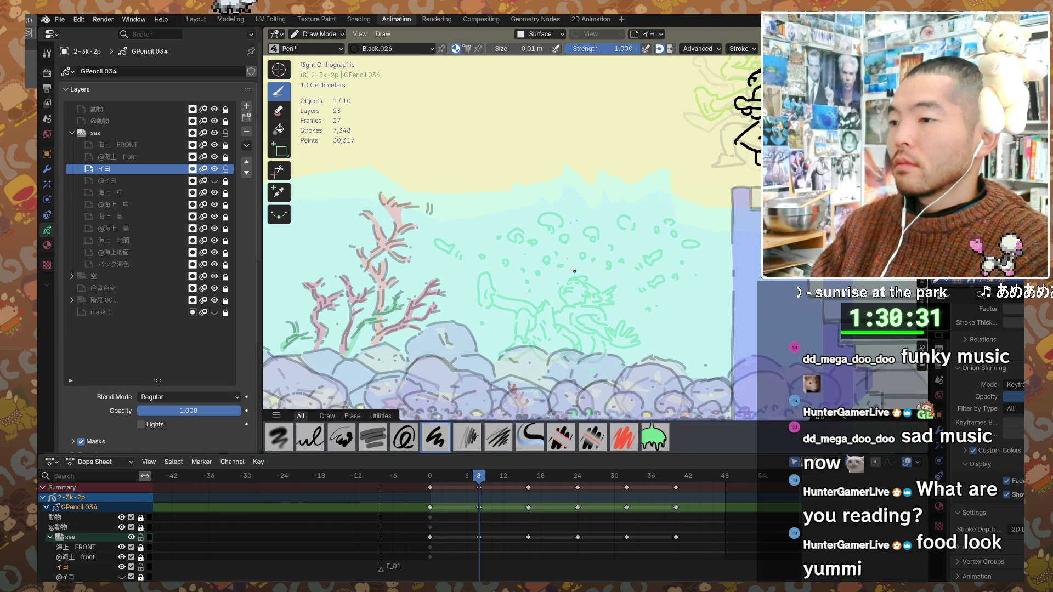
scroll(575, 311, up, 2)
click(582, 241)
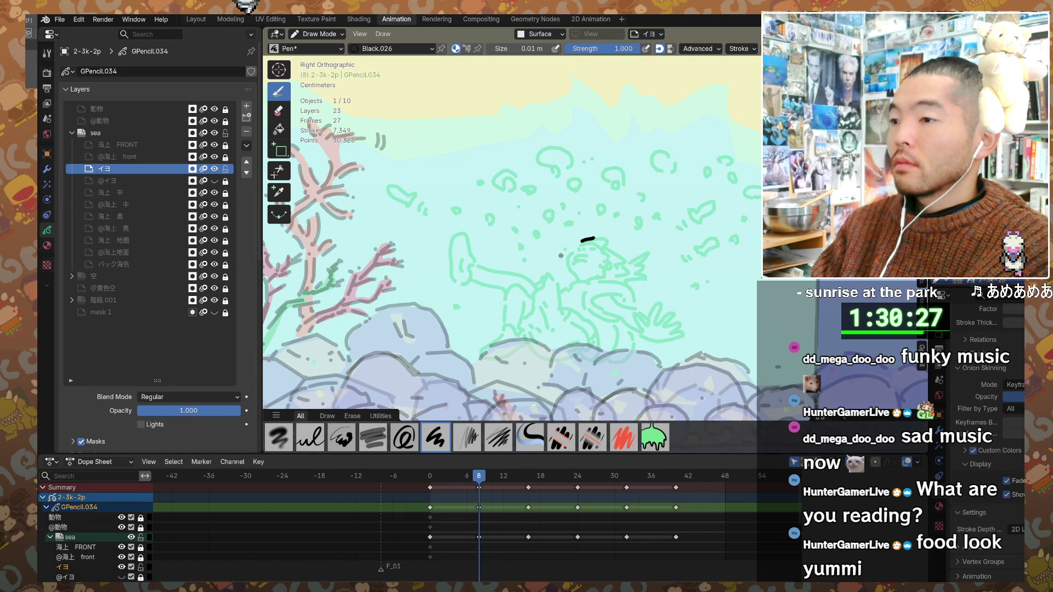
mouse_move(576, 244)
mouse_down()
mouse_move(565, 251)
mouse_move(571, 271)
mouse_up()
- Undo the trial head strokes and draw a new arc above the head
key(ctrl+z)
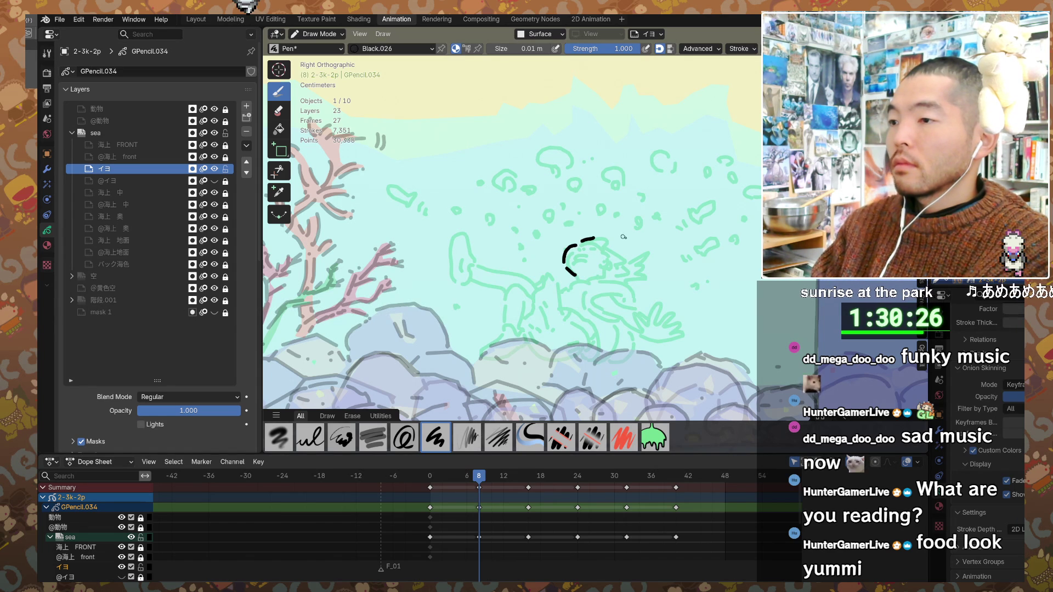
scroll(614, 242, down, 2)
key(ctrl+z)
key(ctrl+z)
mouse_move(586, 249)
mouse_down()
mouse_move(611, 235)
mouse_move(605, 251)
mouse_up()
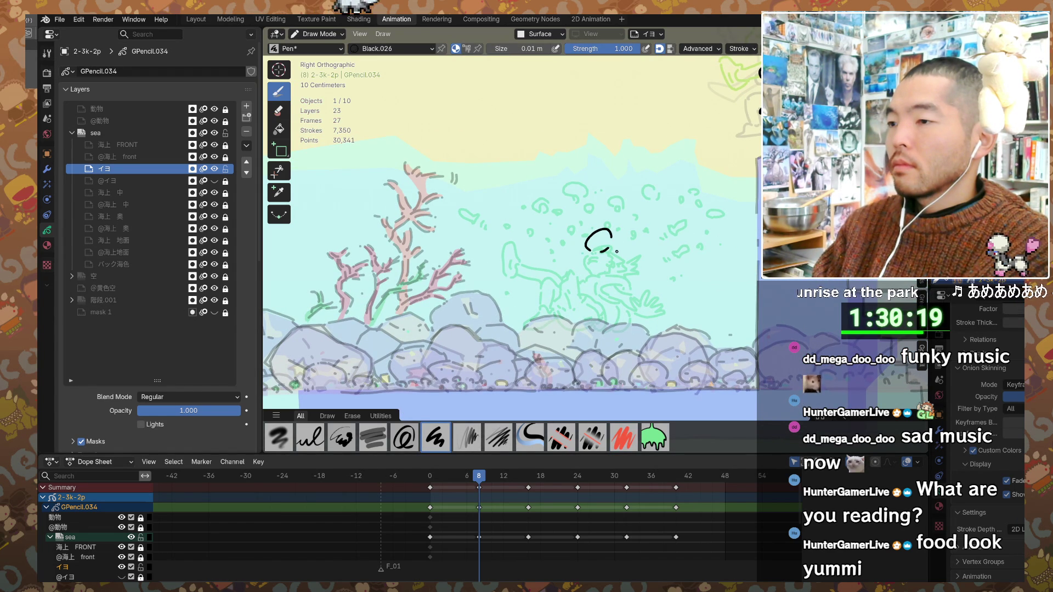
- Erase the arc with Eraser Stroke, return to the Pen, and move to frame 16
key(e)
drag(598, 241, 604, 233)
scroll(604, 233, down, 2)
shift+middle_drag(604, 234, 549, 308)
key(d)
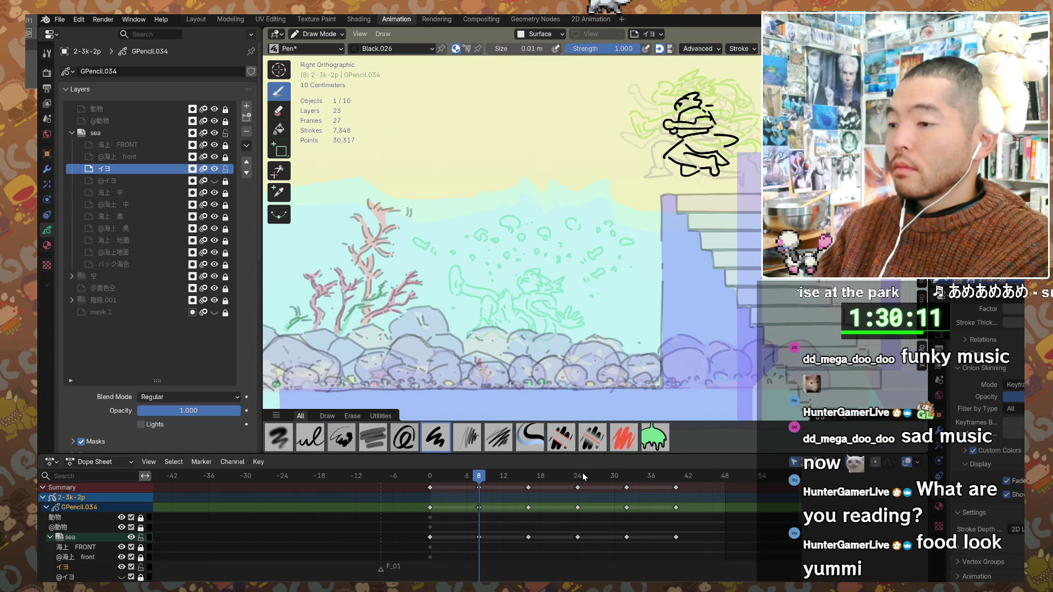
click(530, 477)
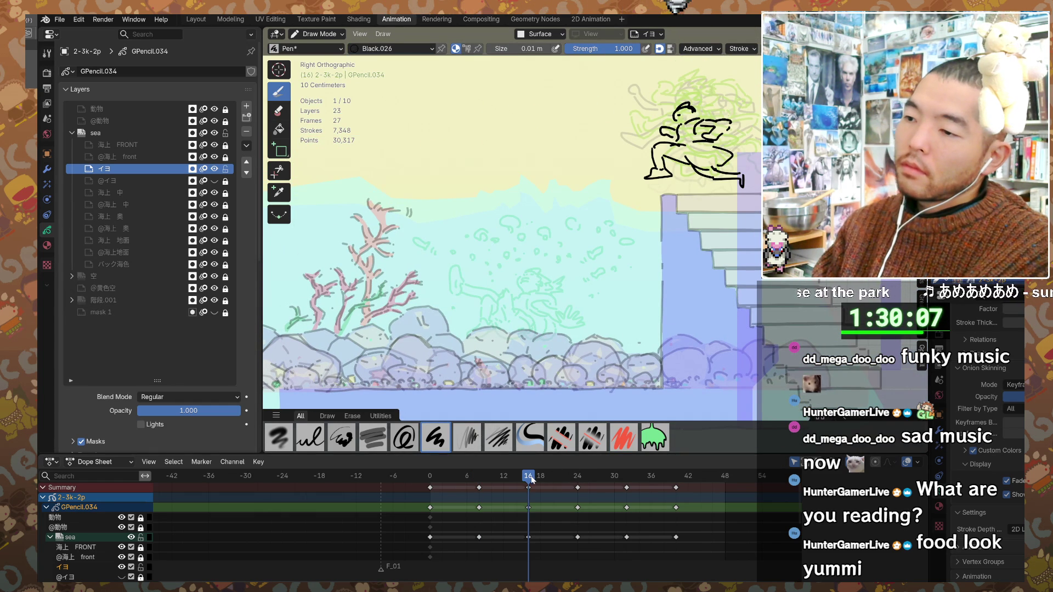
- On frame 24, draw a head loop and a long arcing body line for the new pose
click(578, 477)
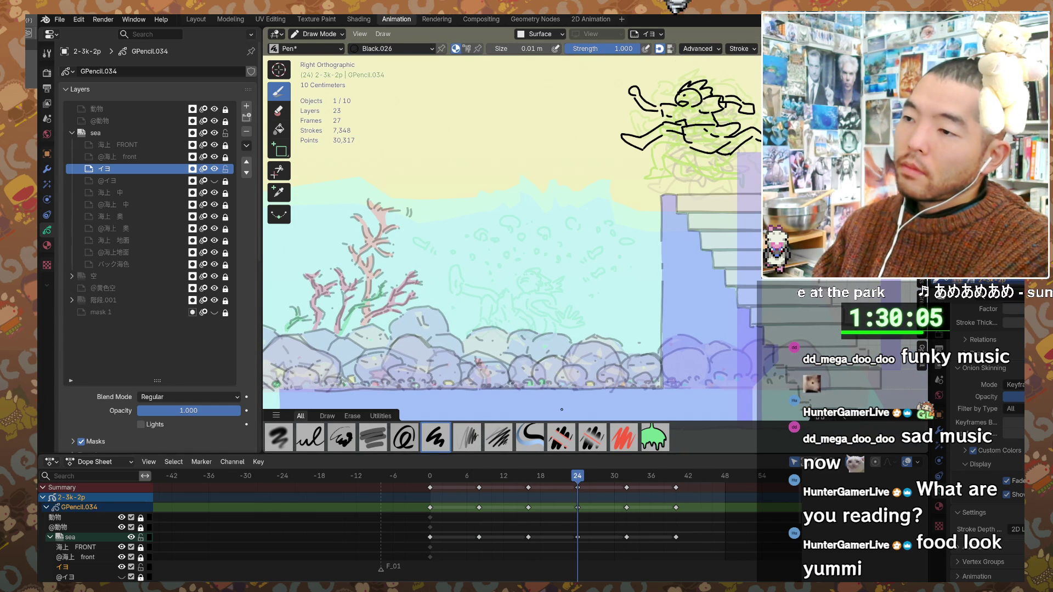
scroll(541, 267, up, 3)
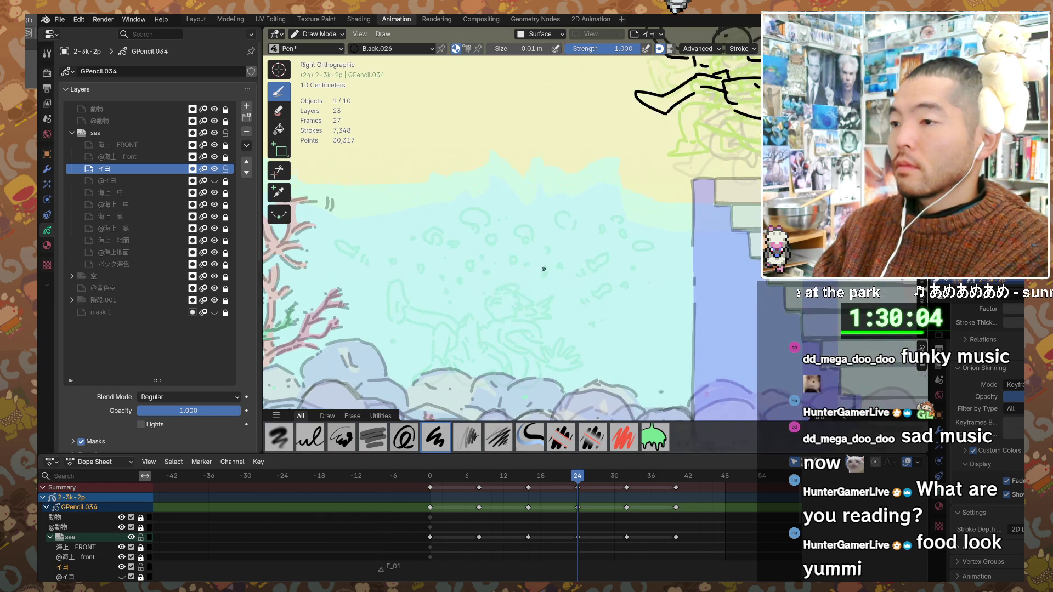
mouse_move(555, 225)
mouse_down()
mouse_move(558, 216)
mouse_move(574, 232)
mouse_move(534, 235)
mouse_up()
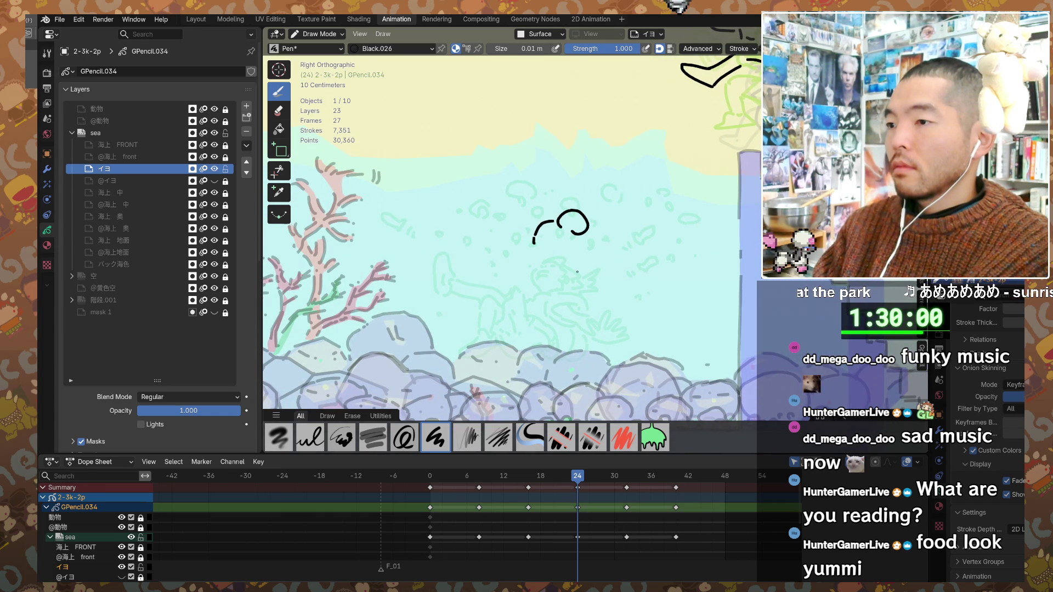
shift+middle_drag(534, 234, 598, 248)
drag(598, 248, 581, 274)
mouse_move(582, 275)
mouse_down()
mouse_move(518, 238)
mouse_move(532, 260)
mouse_move(581, 277)
mouse_up()
shift+middle_drag(605, 272, 528, 273)
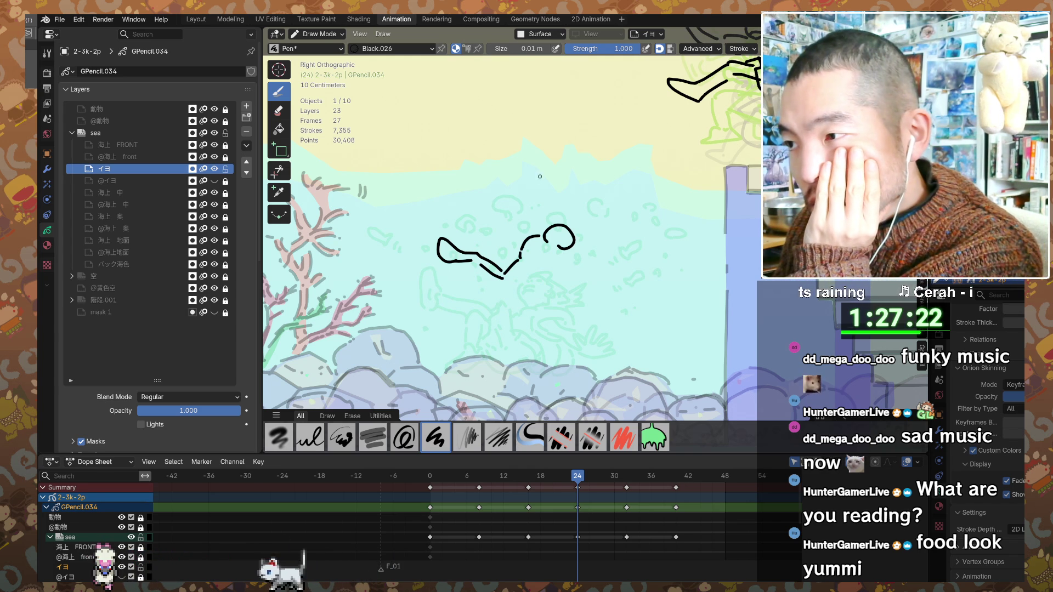
- Add head, body and limb arcs to the frame-24 figure, then move to frame 32
drag(518, 222, 543, 224)
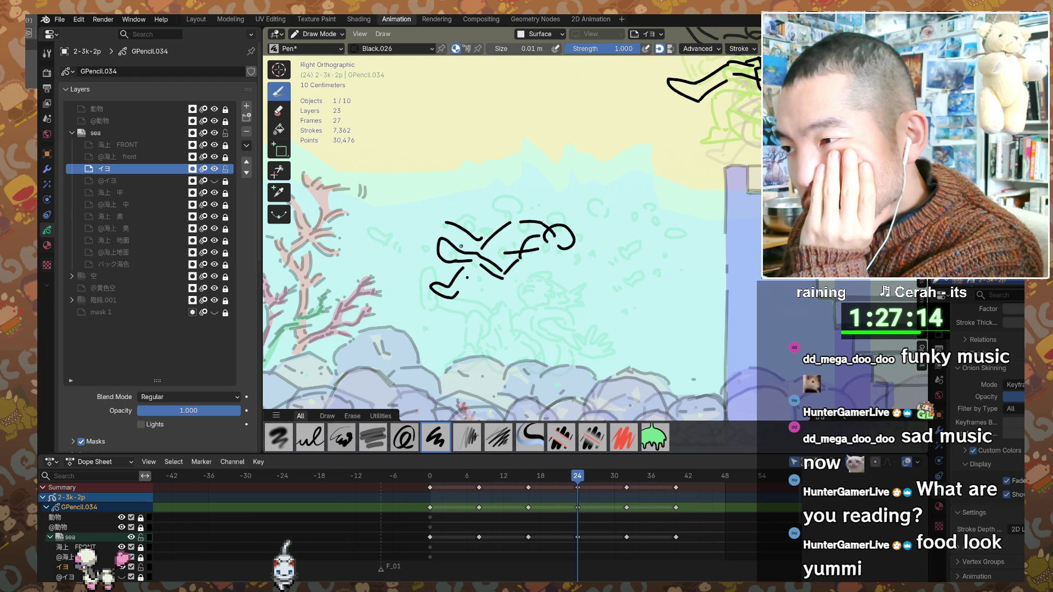
mouse_move(482, 244)
mouse_down()
mouse_move(494, 238)
mouse_move(460, 241)
mouse_up()
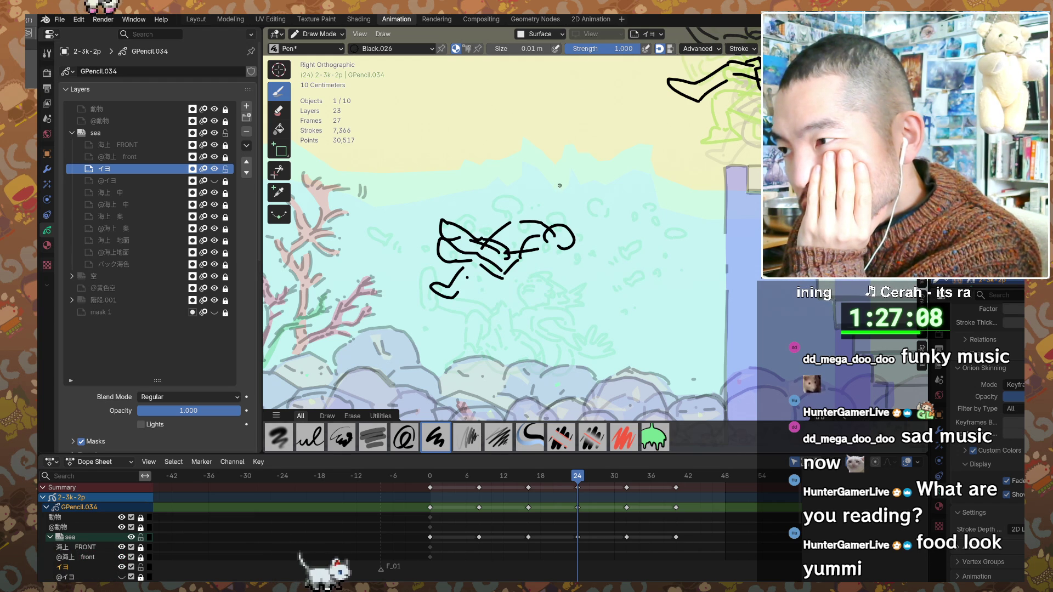
mouse_move(551, 218)
mouse_down()
mouse_move(604, 210)
mouse_move(593, 231)
mouse_move(559, 244)
mouse_move(573, 268)
mouse_up()
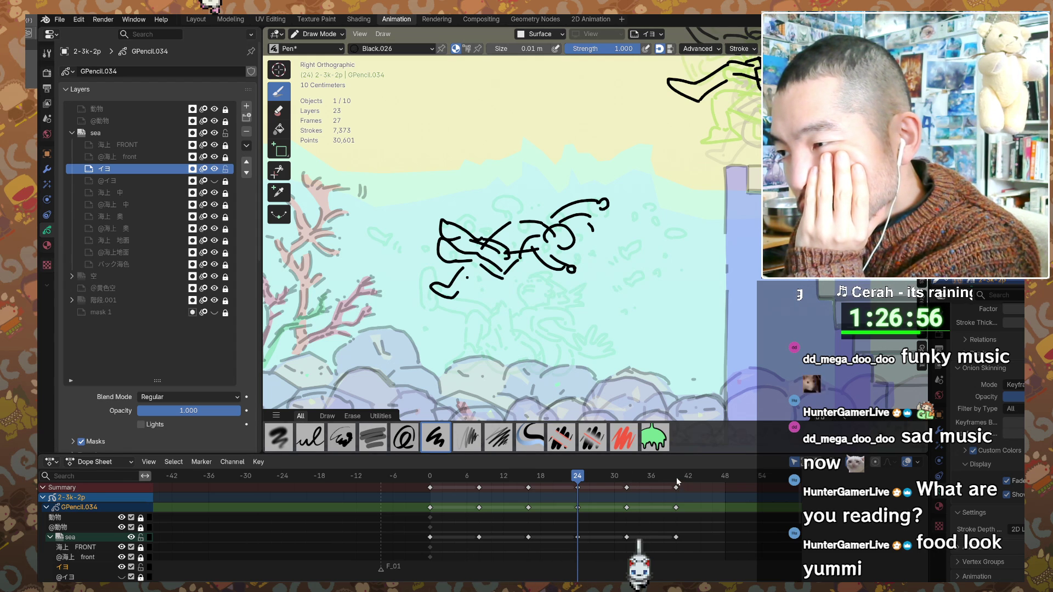
click(627, 476)
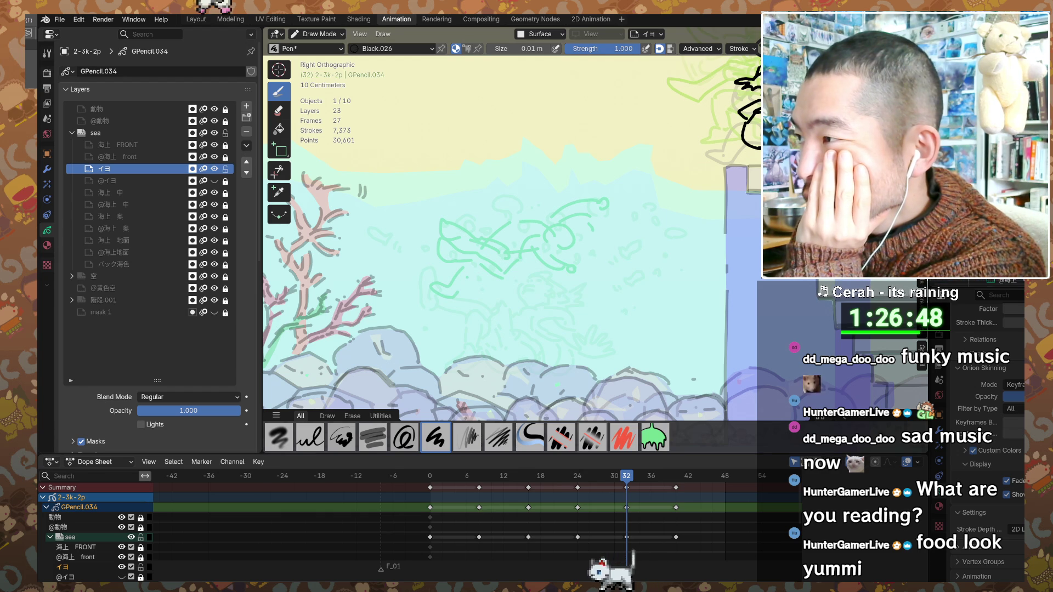
- Hide all other objects to isolate the Grease Pencil drawing and leave Draw Mode
key(shift+h)
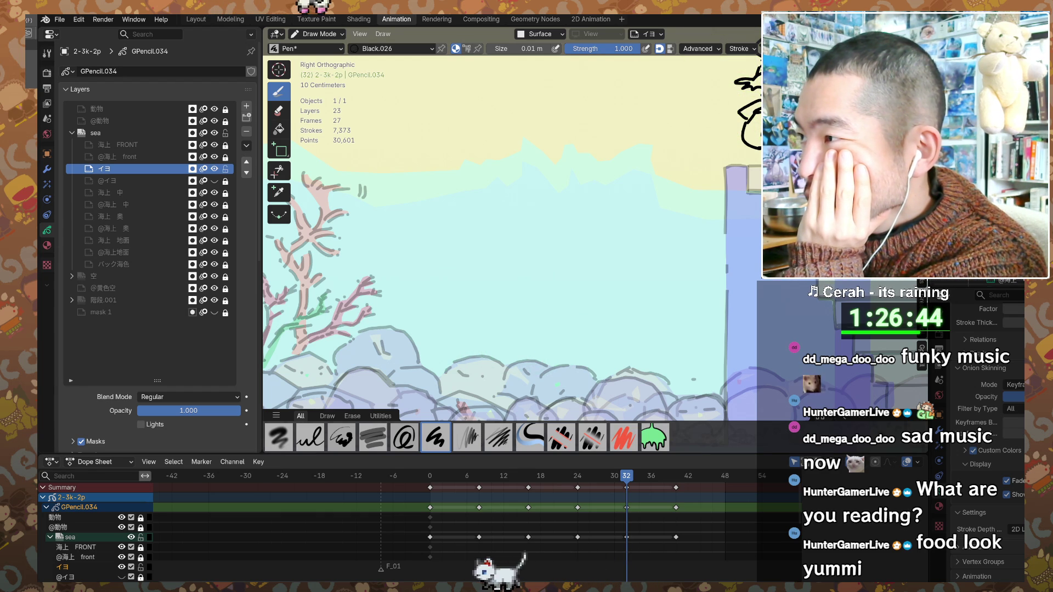
key(alt+a)
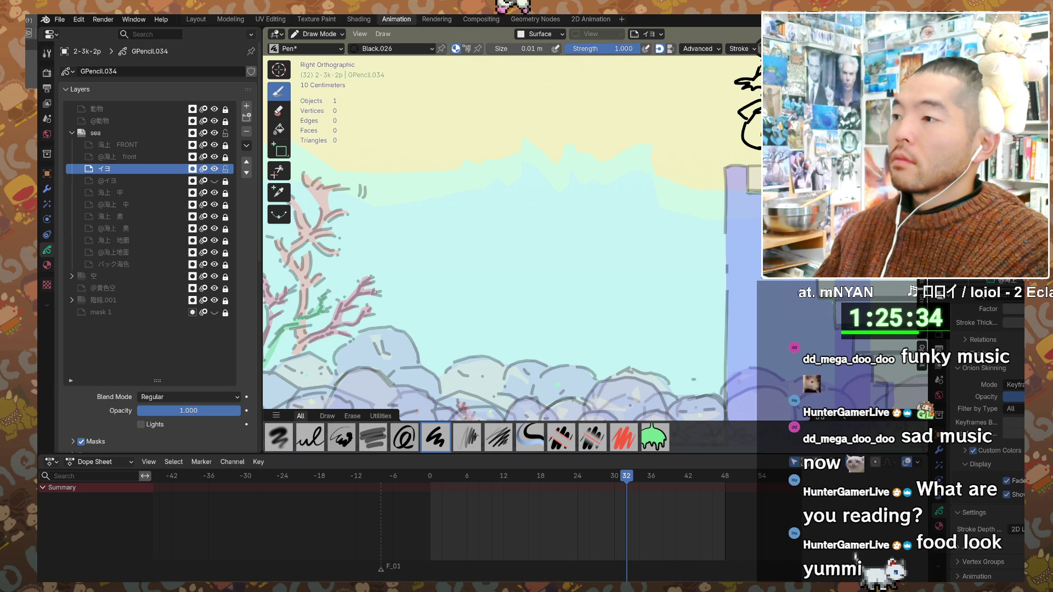
- Unhide the comic-panel reference artwork and centre the panels in view
key(ctrl+z)
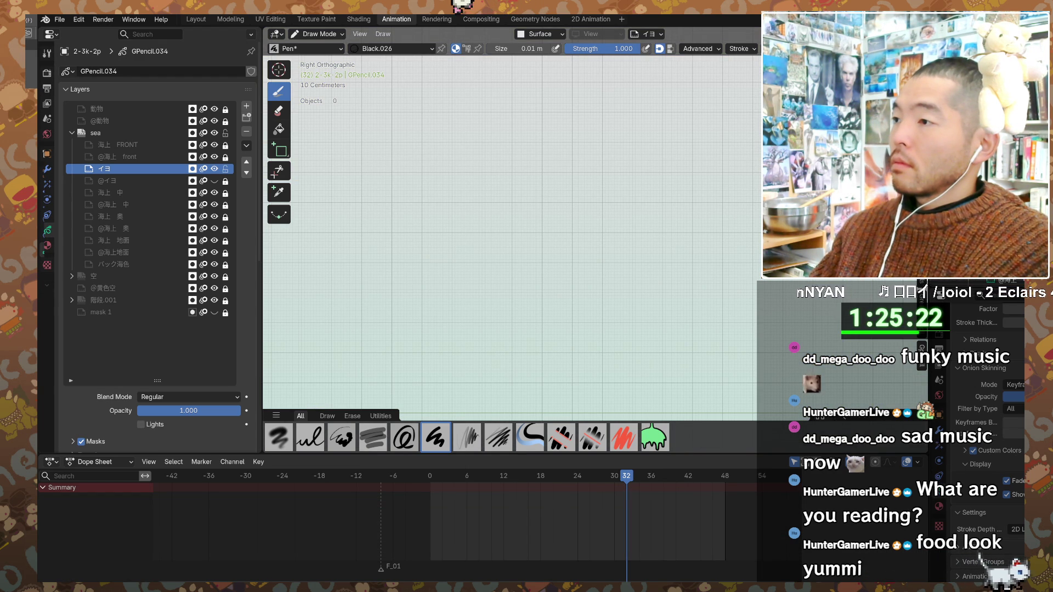
key(n)
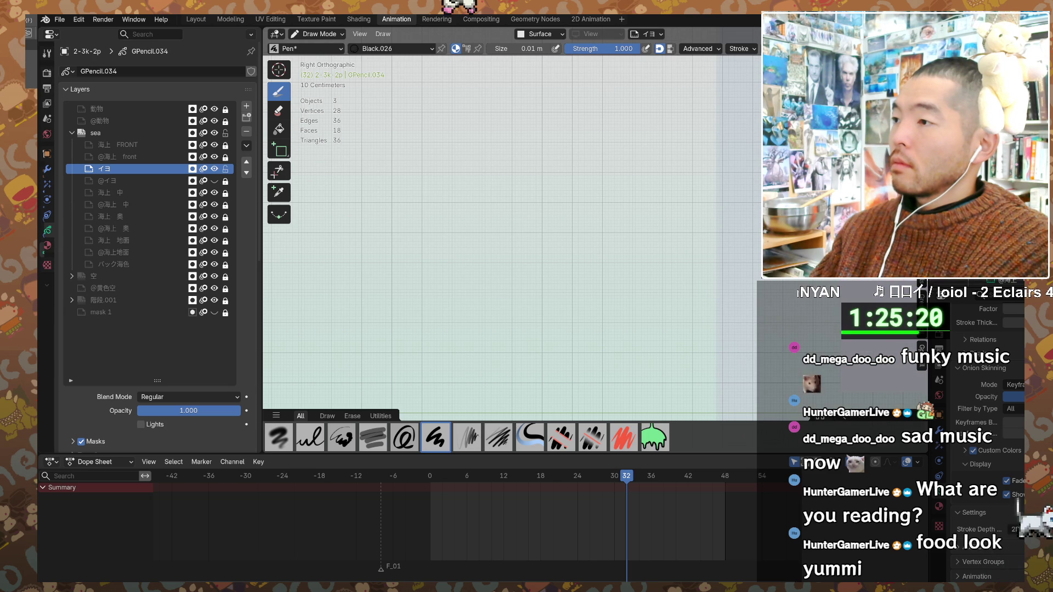
scroll(648, 214, down, 4)
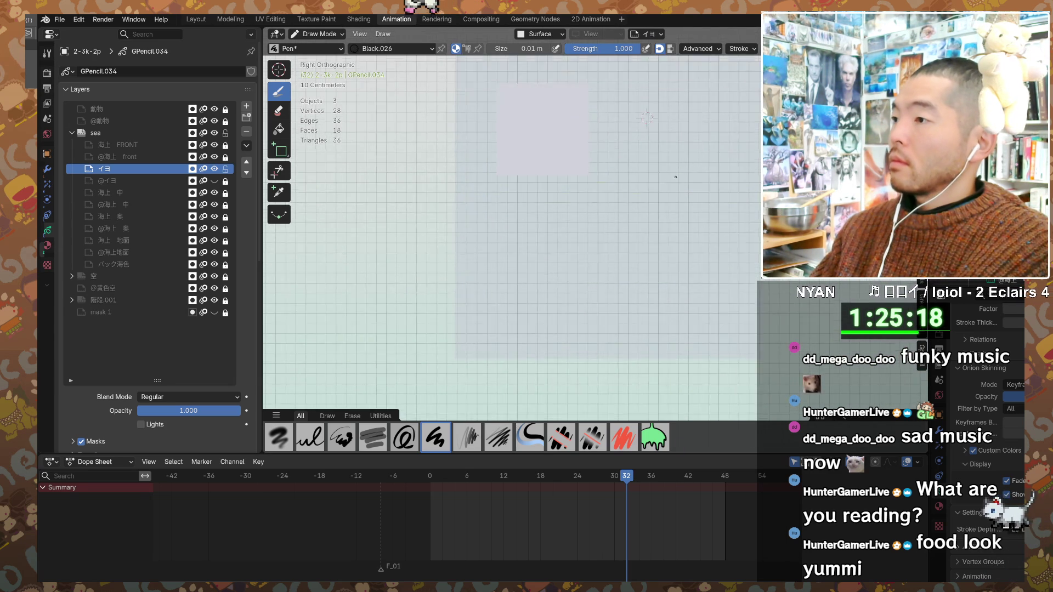
scroll(647, 214, up, 2)
key(alt+h)
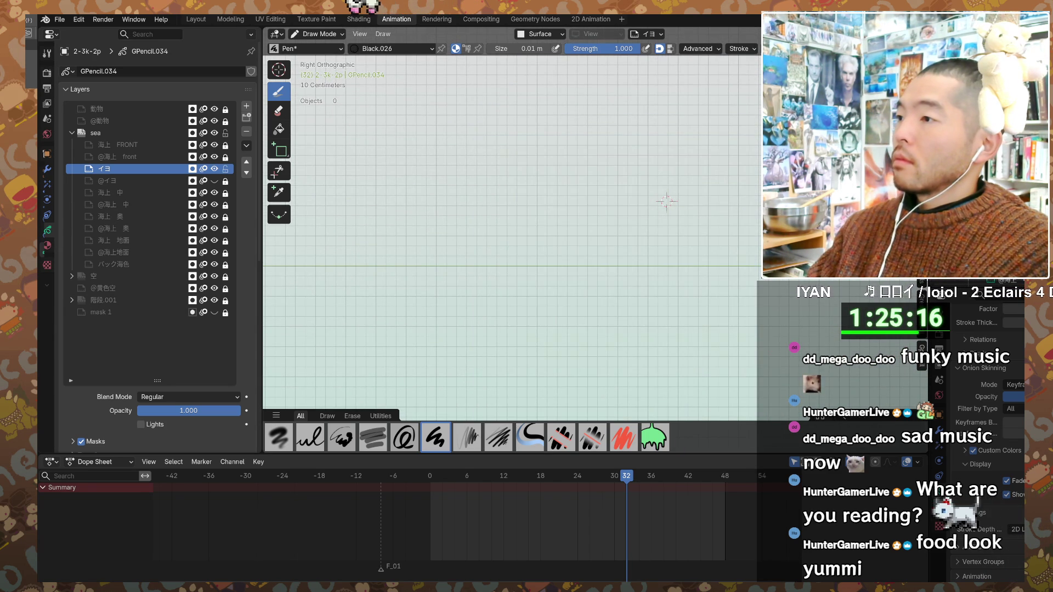
shift+middle_drag(520, 247, 746, 204)
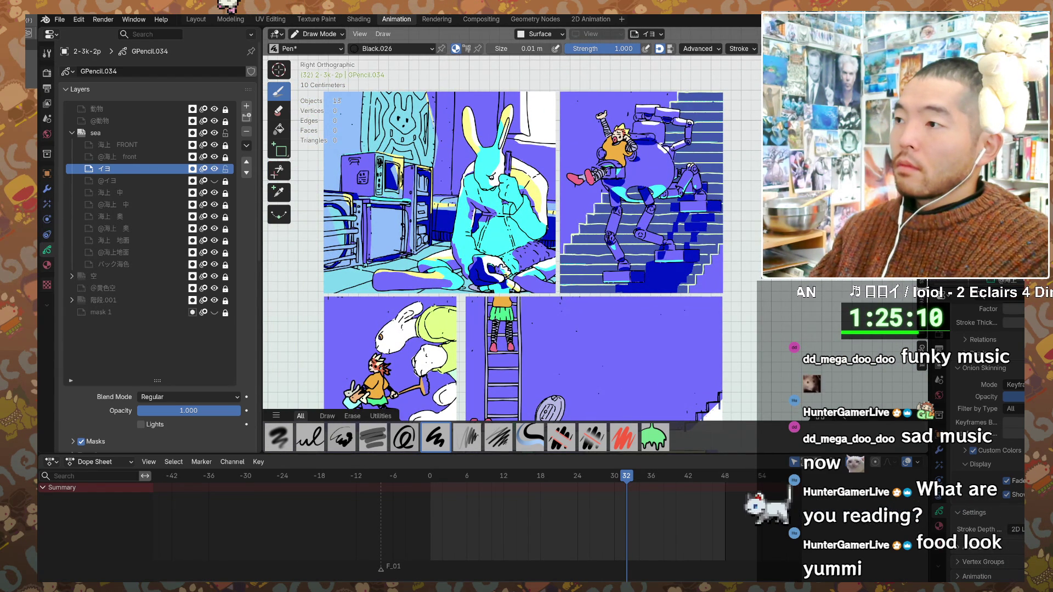
- Leave drawing mode, widen the visible keyframe range, and play the panel animation
key(ctrl+z)
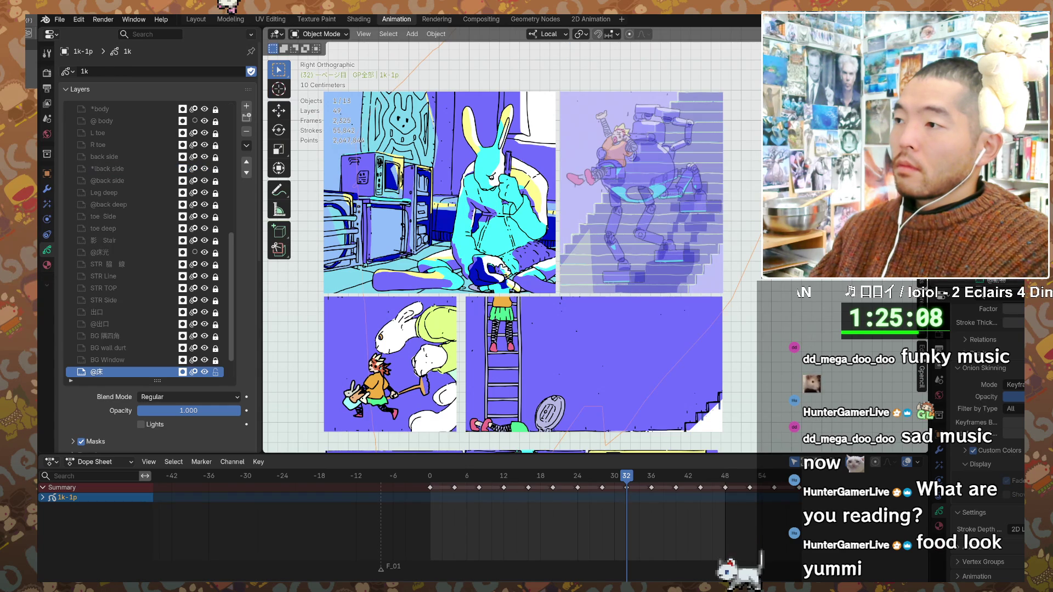
scroll(646, 506, down, 4)
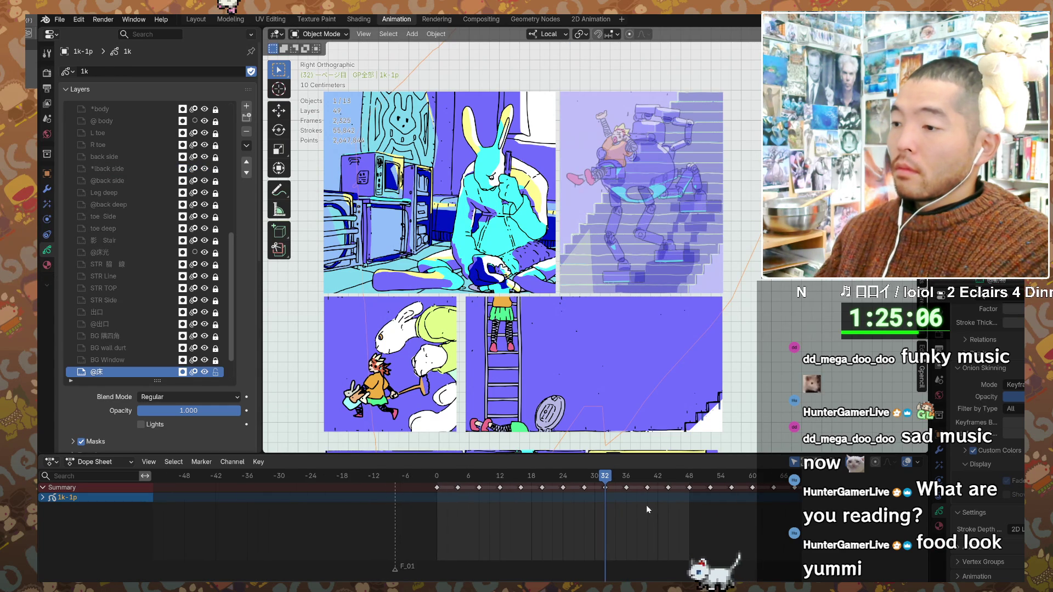
scroll(646, 506, down, 8)
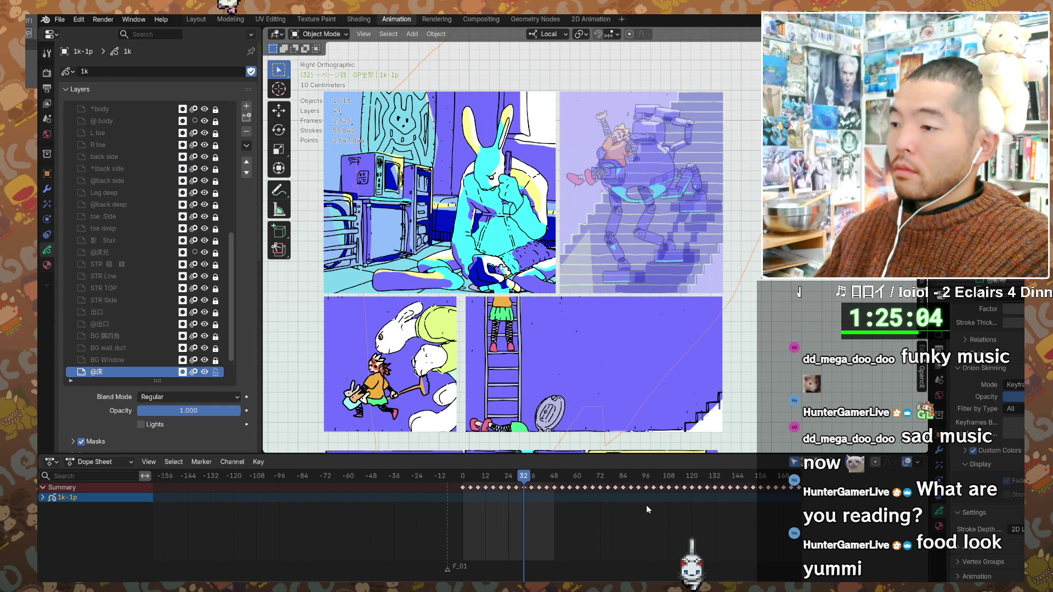
middle_drag(648, 507, 543, 529)
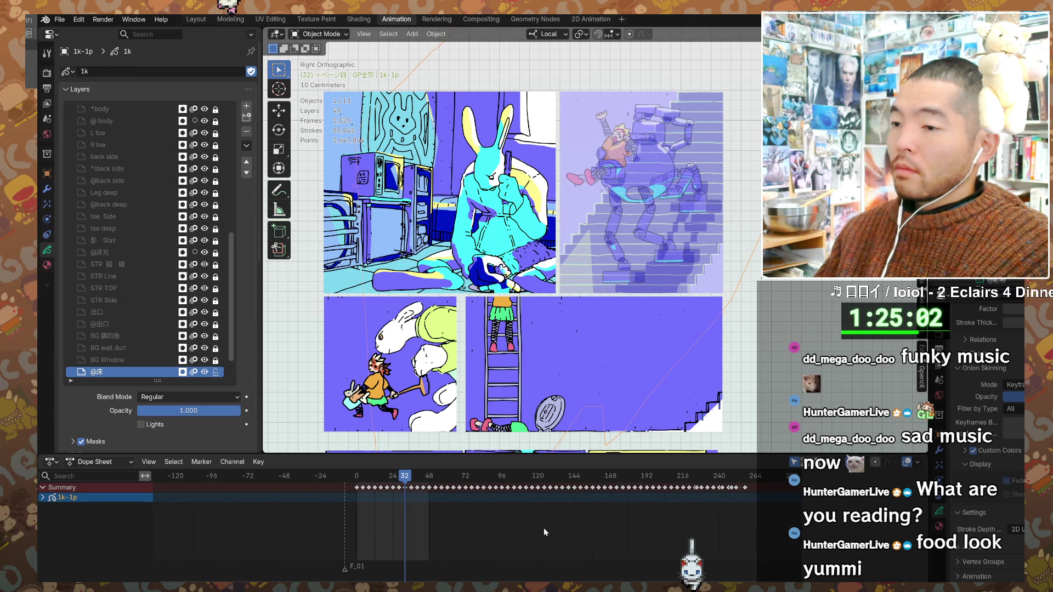
scroll(548, 526, up, 1)
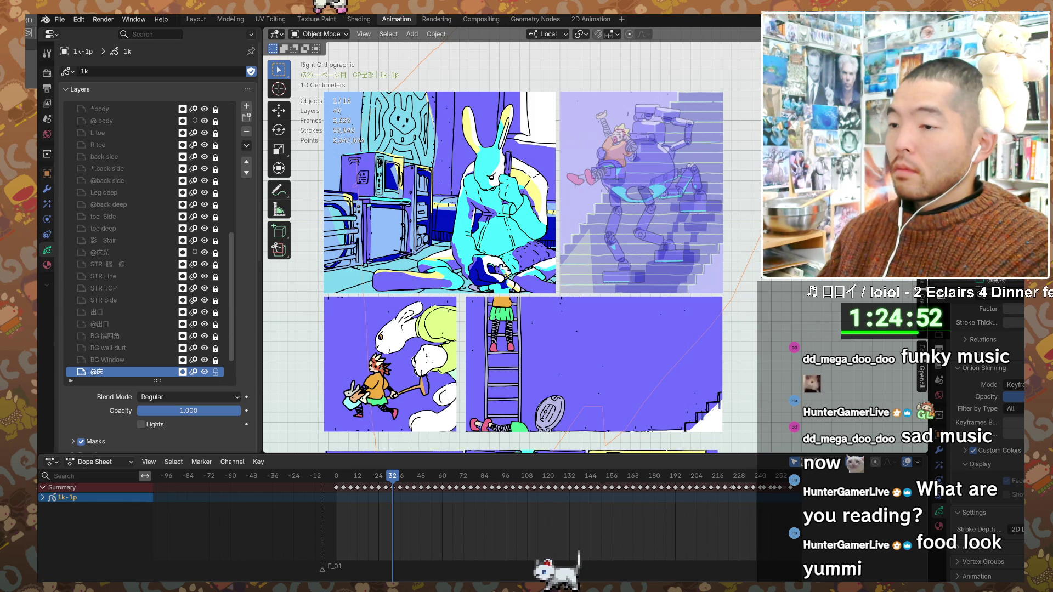
key(Right)
key(space)
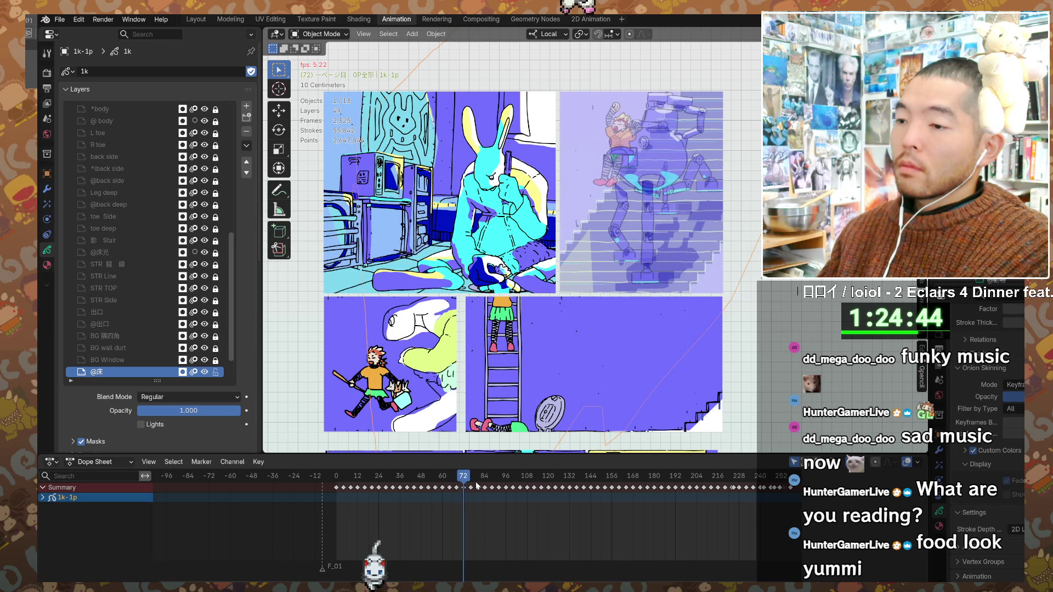
key(space)
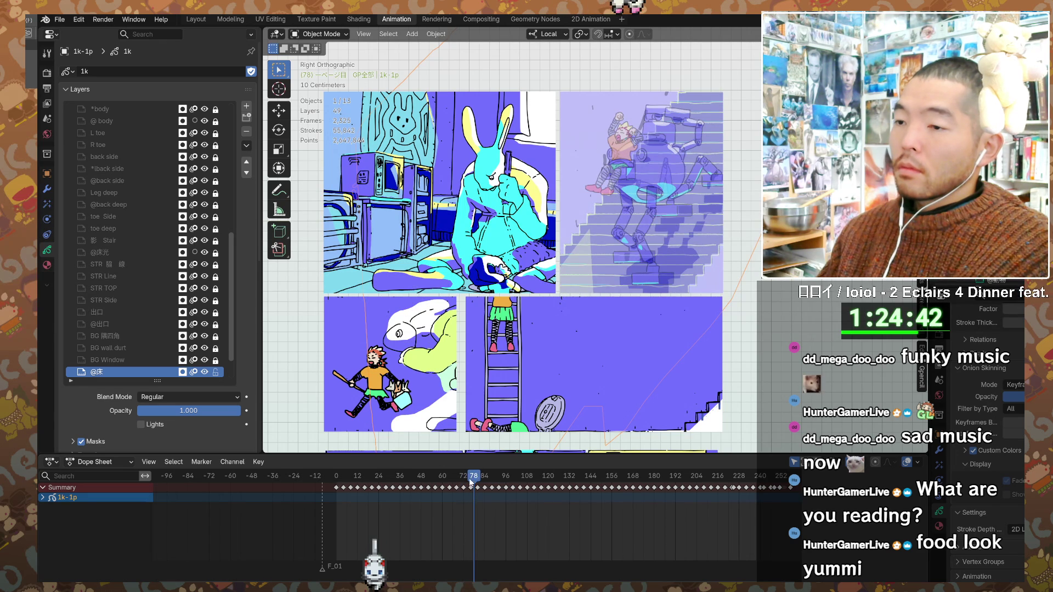
- Scrub back and forth through the robot's climbing frames, ending near frame 0
click(451, 482)
mouse_move(451, 485)
mouse_down()
mouse_move(412, 488)
mouse_move(534, 483)
mouse_up()
drag(468, 488, 414, 492)
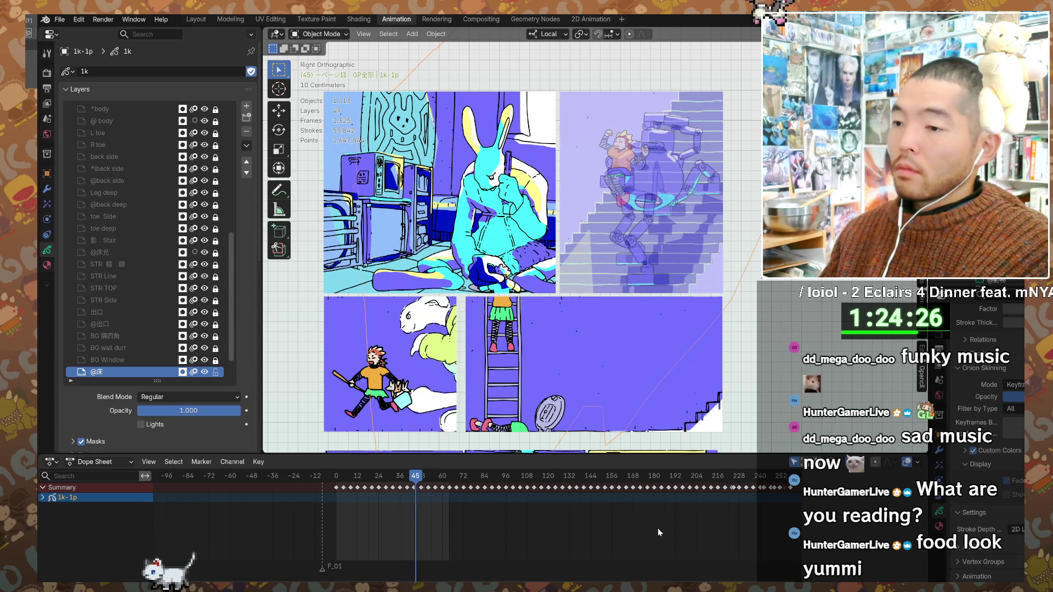
mouse_move(454, 543)
middle_down()
mouse_move(614, 543)
mouse_move(548, 530)
mouse_move(594, 516)
mouse_move(538, 531)
mouse_move(546, 488)
middle_up()
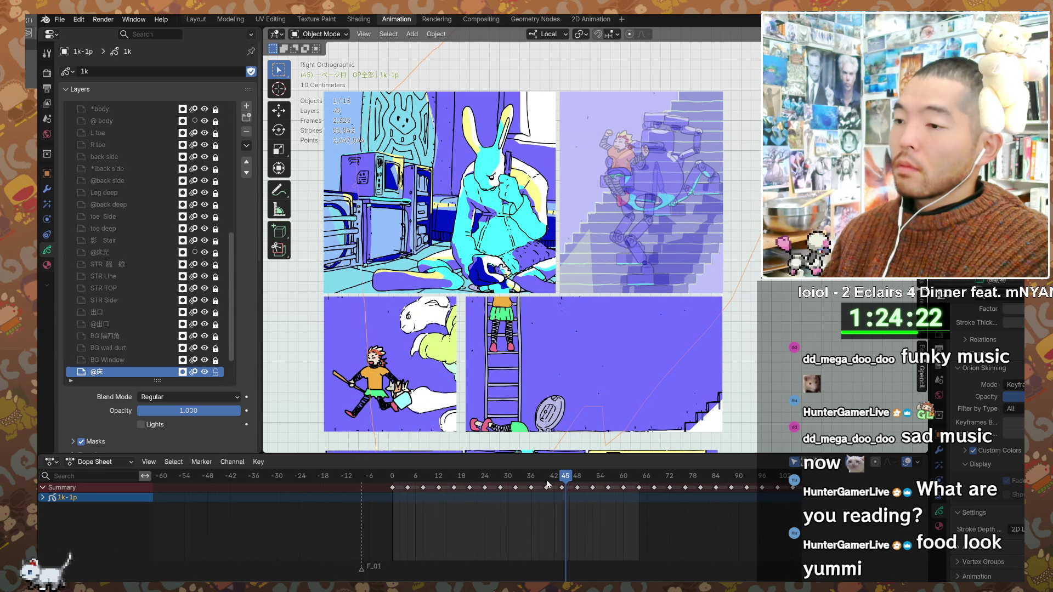
drag(558, 478, 398, 488)
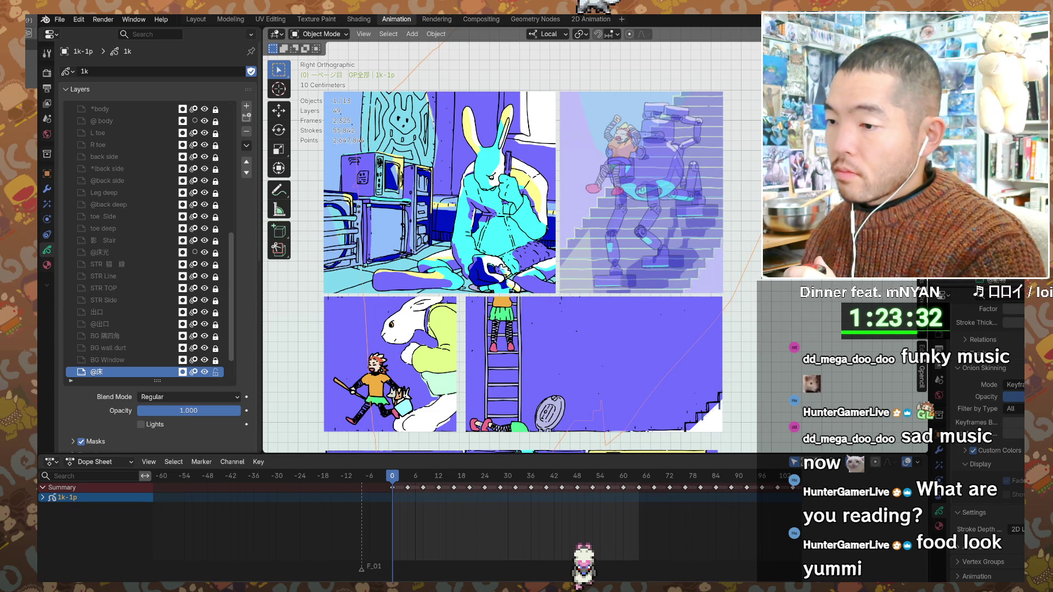
- Play the animation from frame 0 and pause it at frame 15
key(space)
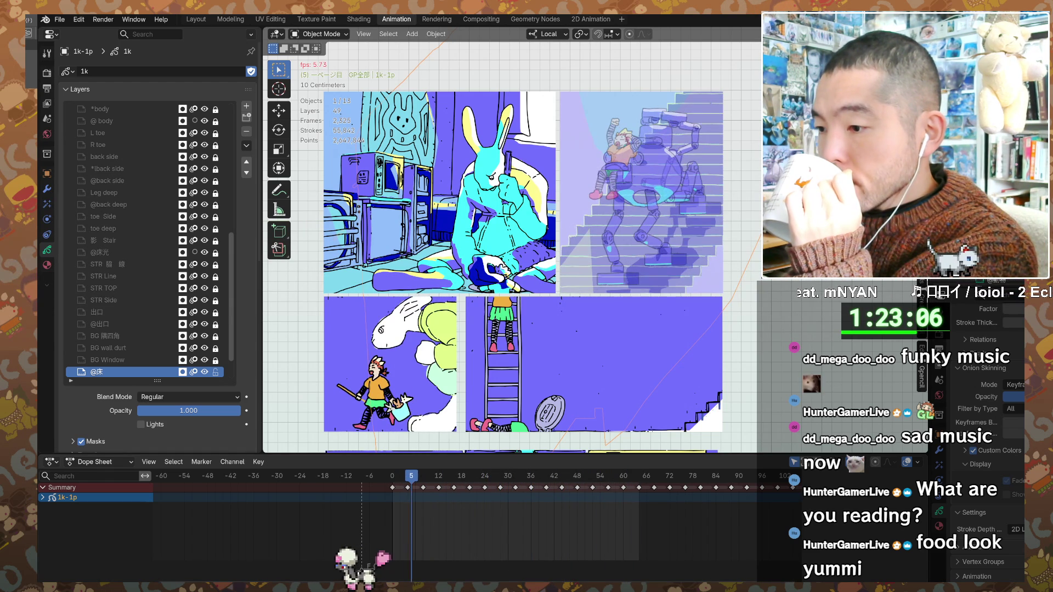
key(space)
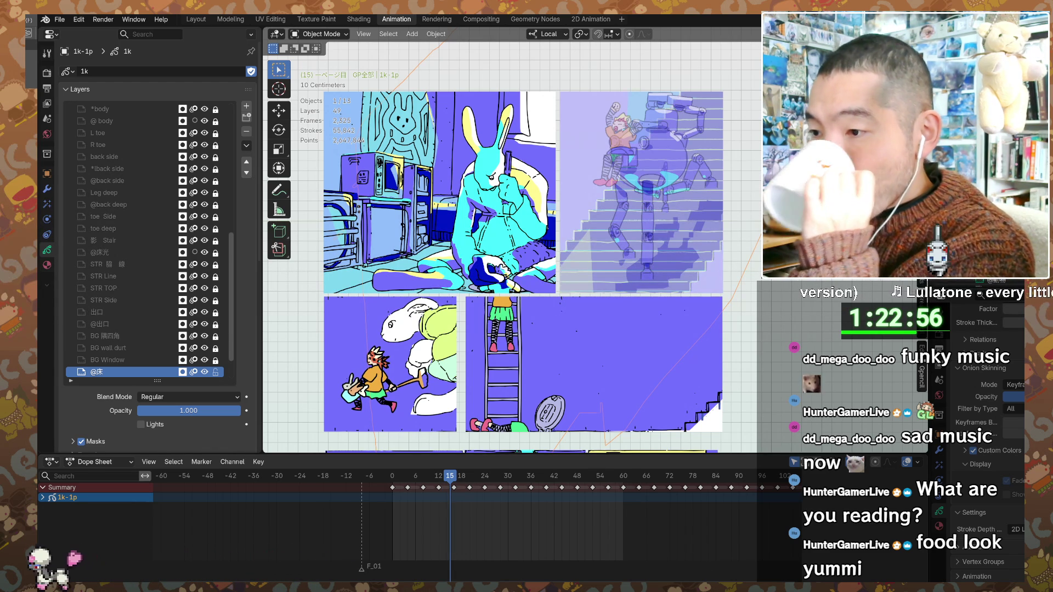
- Resume playback and let the robot stair-climb animation loop
key(space)
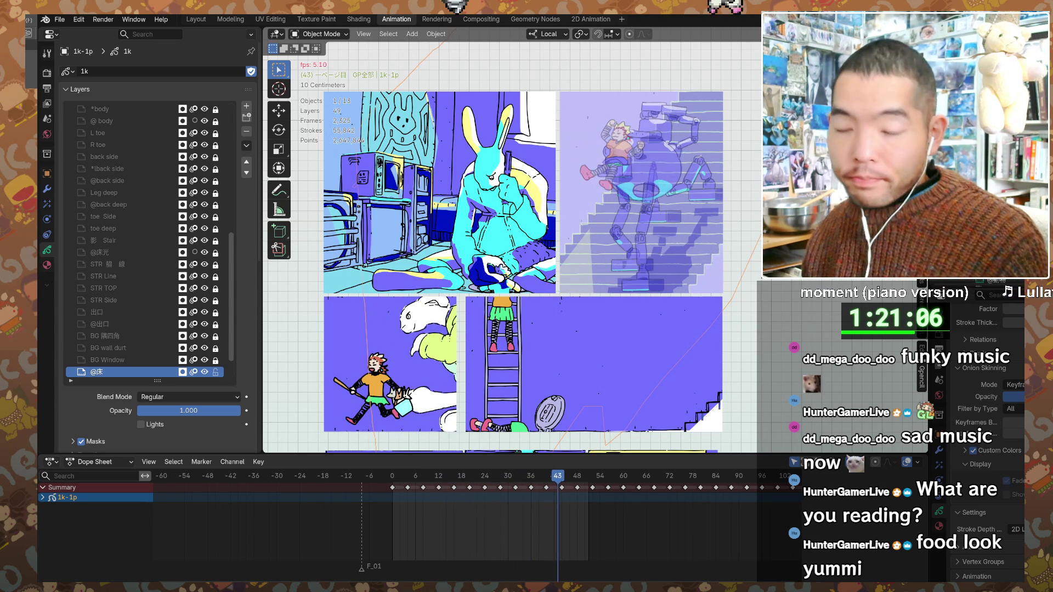
scroll(351, 536, up, 2)
- Zoom into the Dope Sheet keyframes, stop at frame 49, and hide the two bottom panels
scroll(332, 535, up, 2)
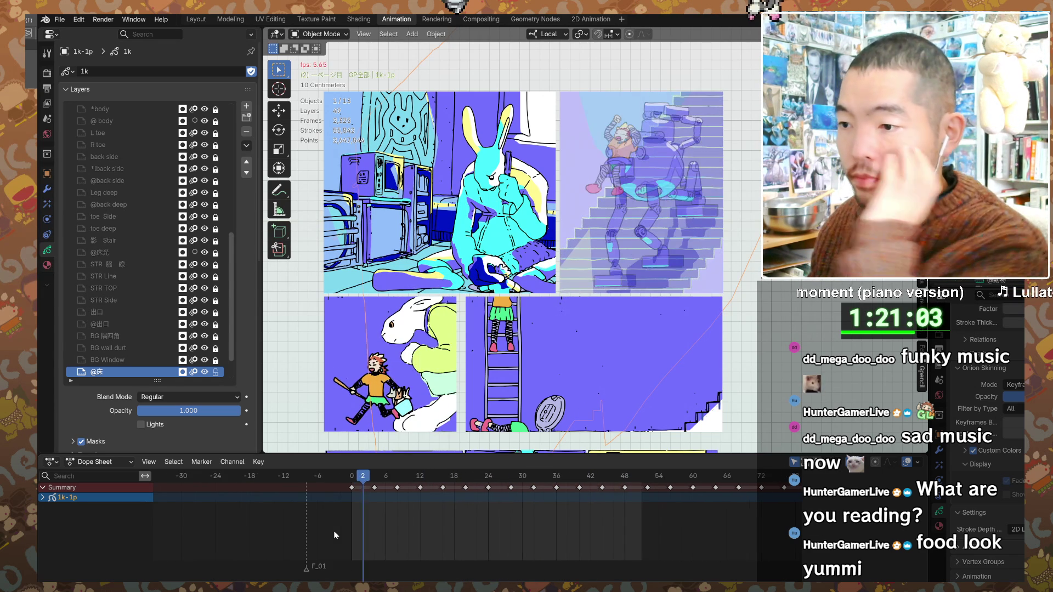
scroll(301, 530, up, 2)
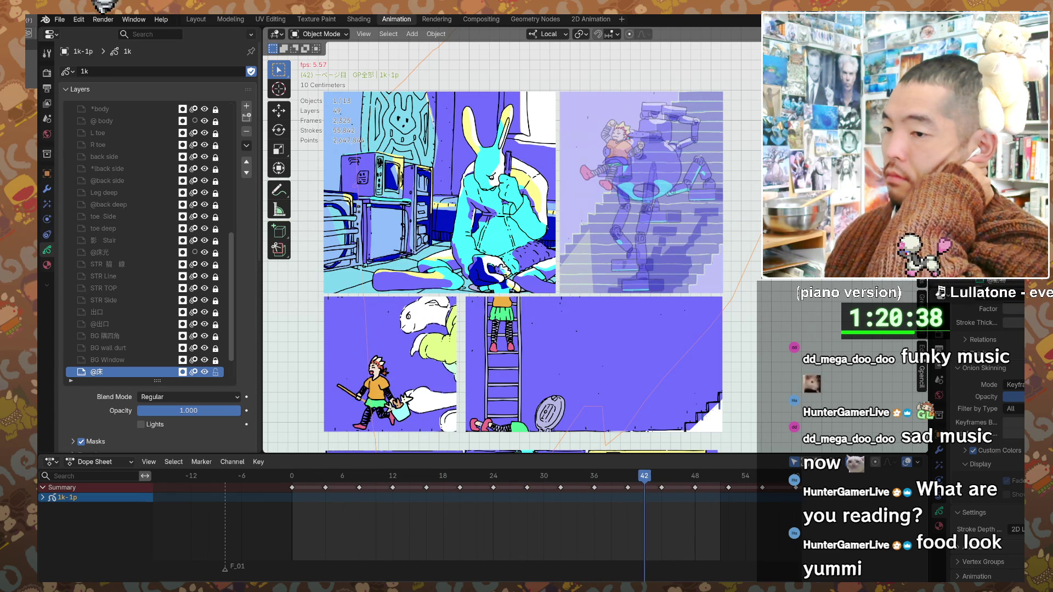
key(space)
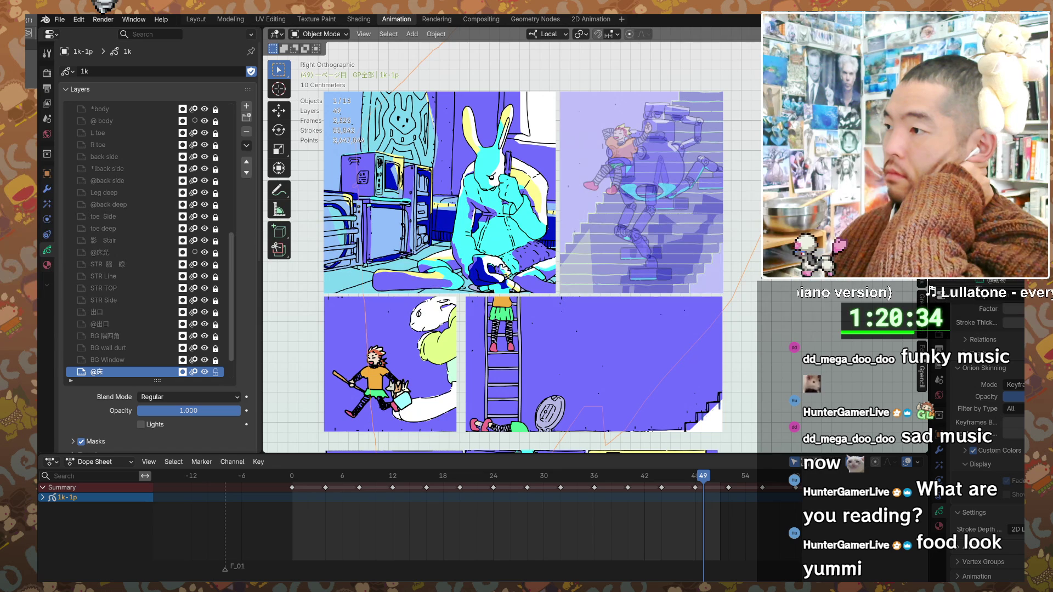
key(ctrl+z)
key(ctrl+z)
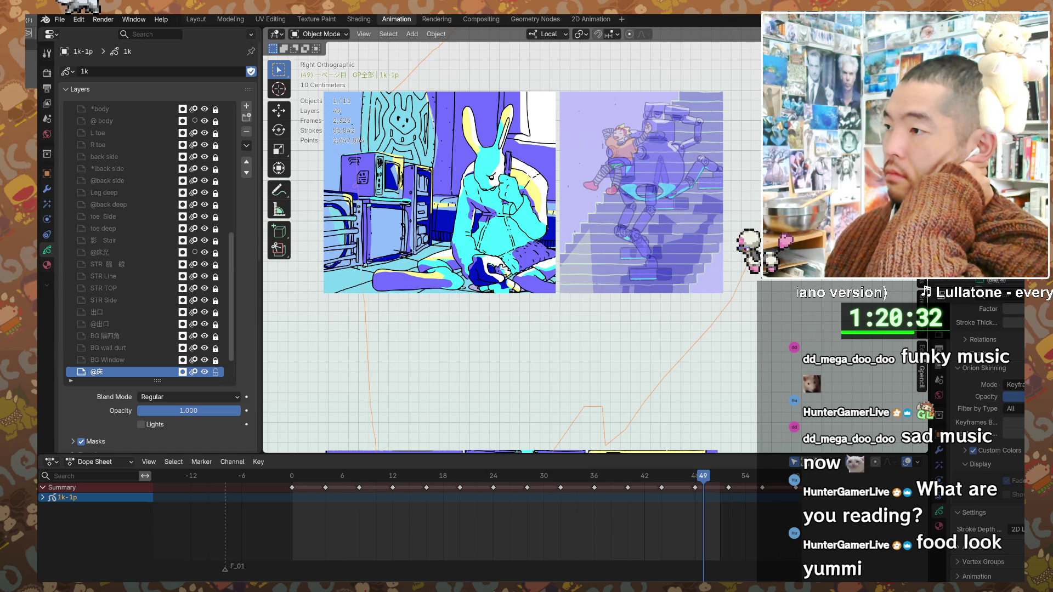
- Show only the stair panel at full opacity, frame it, and play the stair-climb animation
key(ctrl+z)
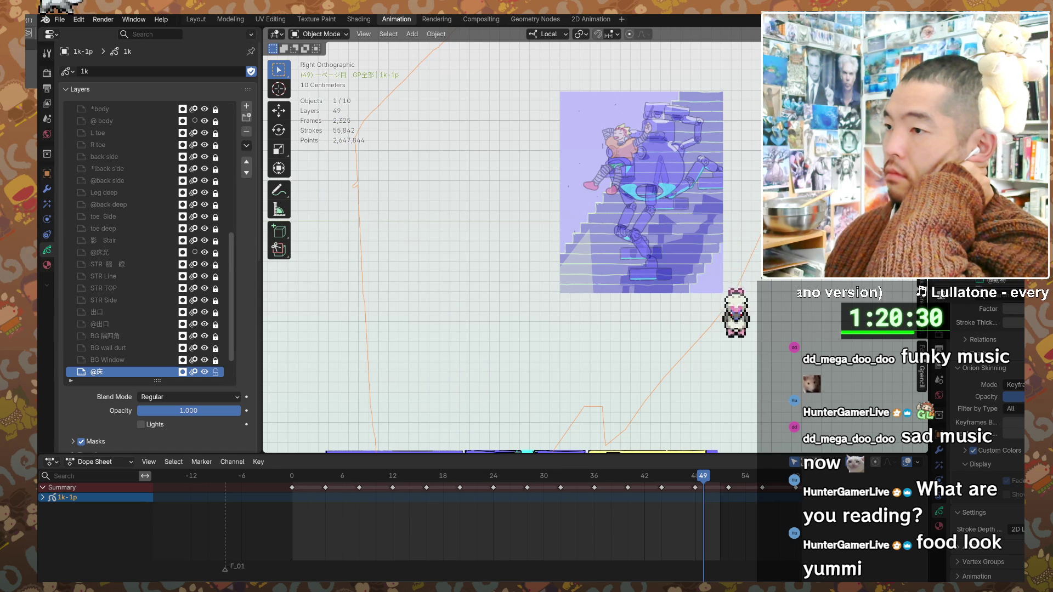
key(ctrl+z)
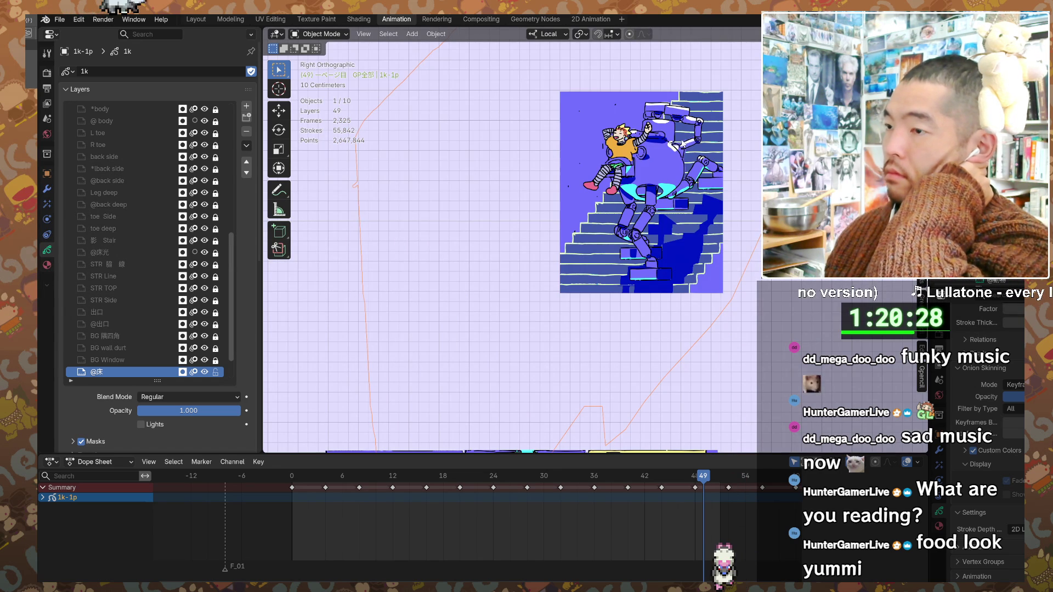
key(ctrl+z)
key(ctrl+z)
key(ctrl+z)
key(ctrl+z)
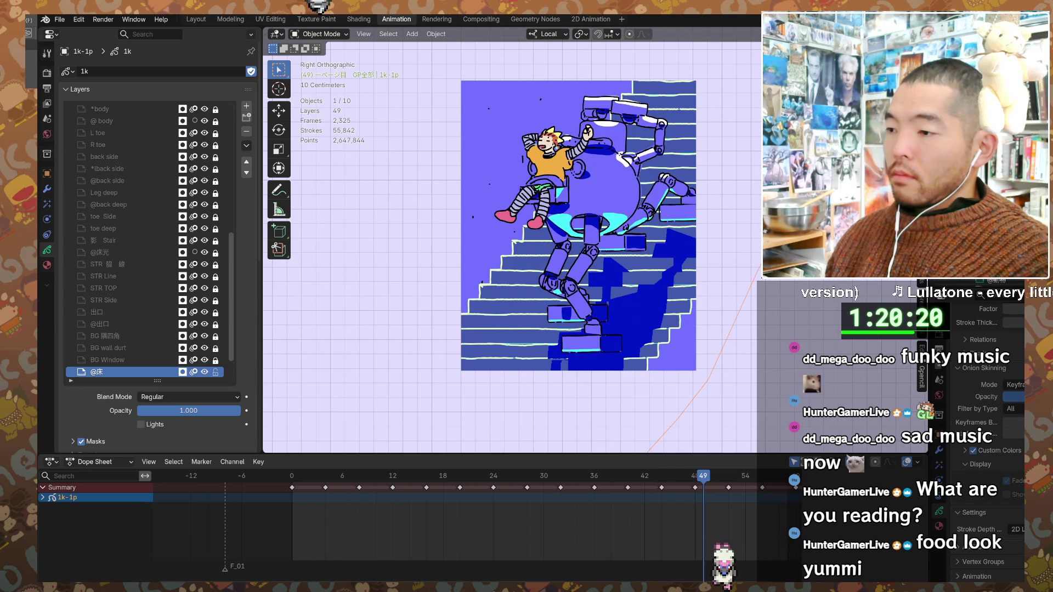
mouse_move(613, 562)
ctrl+middle_down()
mouse_move(620, 554)
mouse_move(533, 551)
ctrl+middle_up()
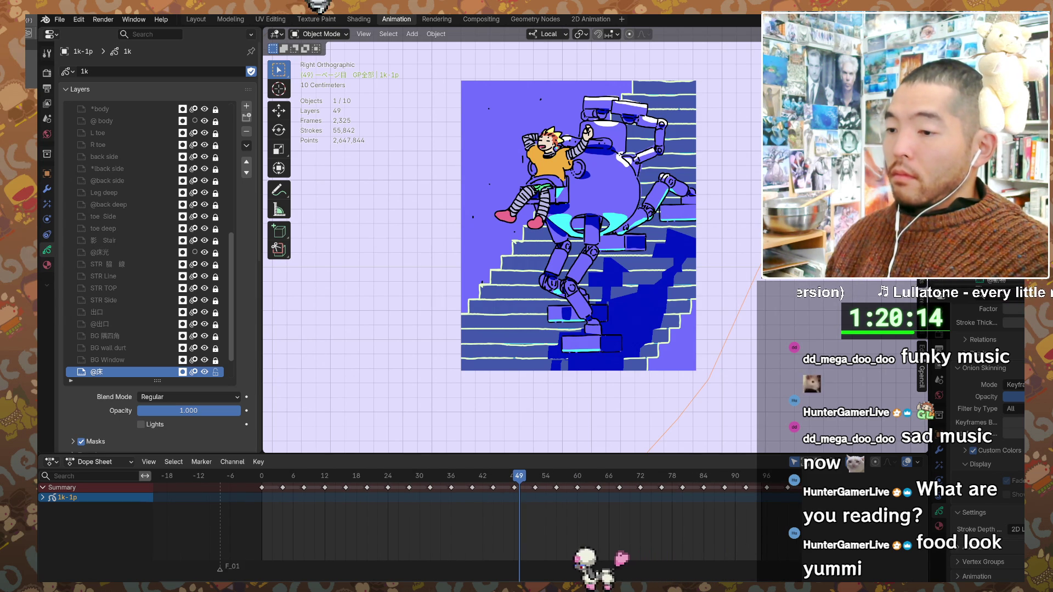
key(space)
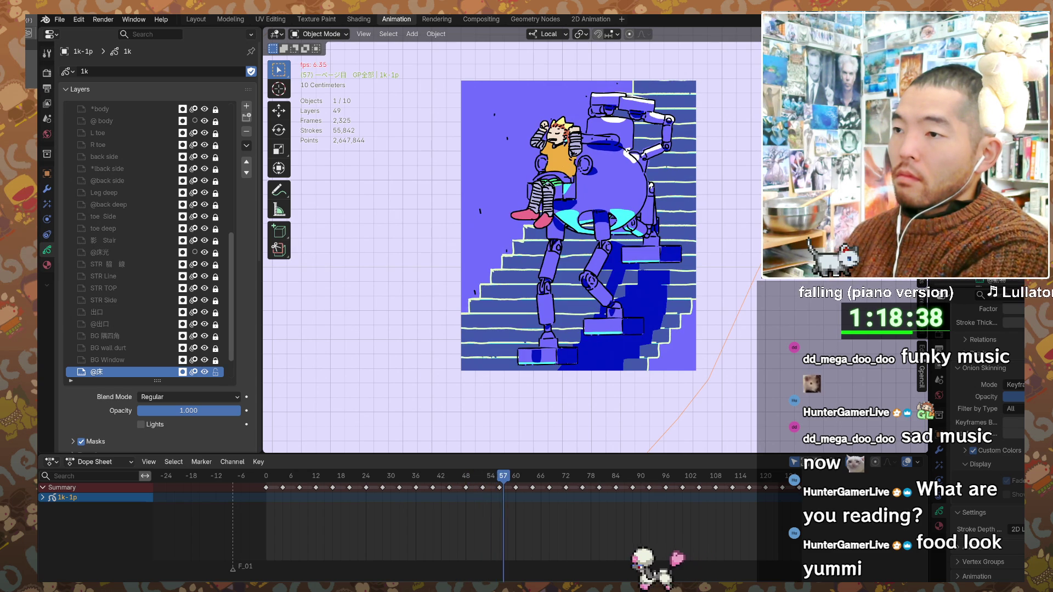
key(space)
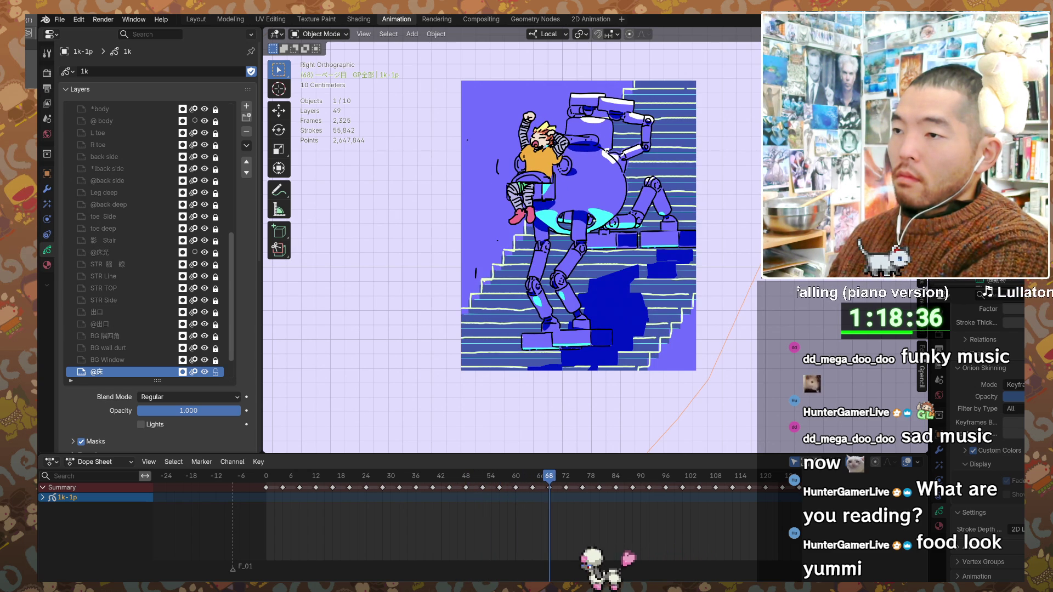
- Compare the robot's poses at frames 0, 4, 68, 72, 64, 60 and finally 56
click(267, 477)
drag(266, 479, 281, 483)
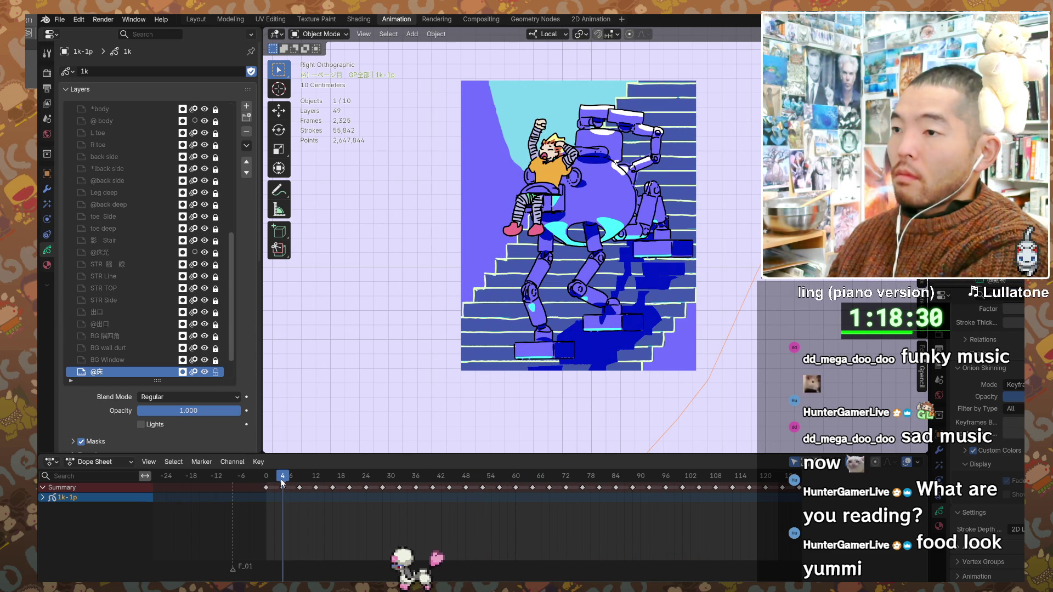
click(550, 478)
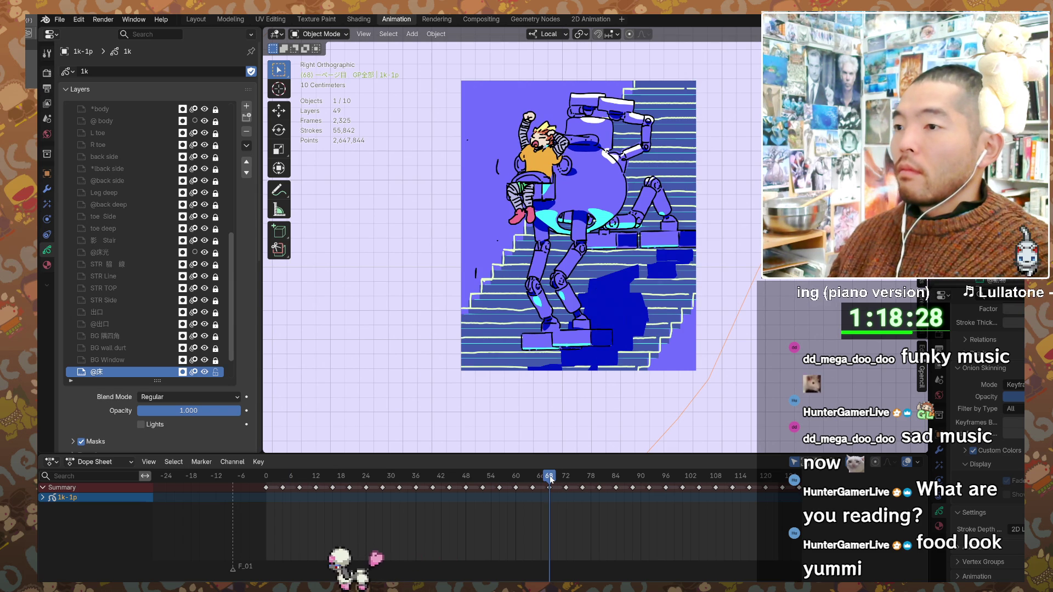
drag(562, 478, 532, 479)
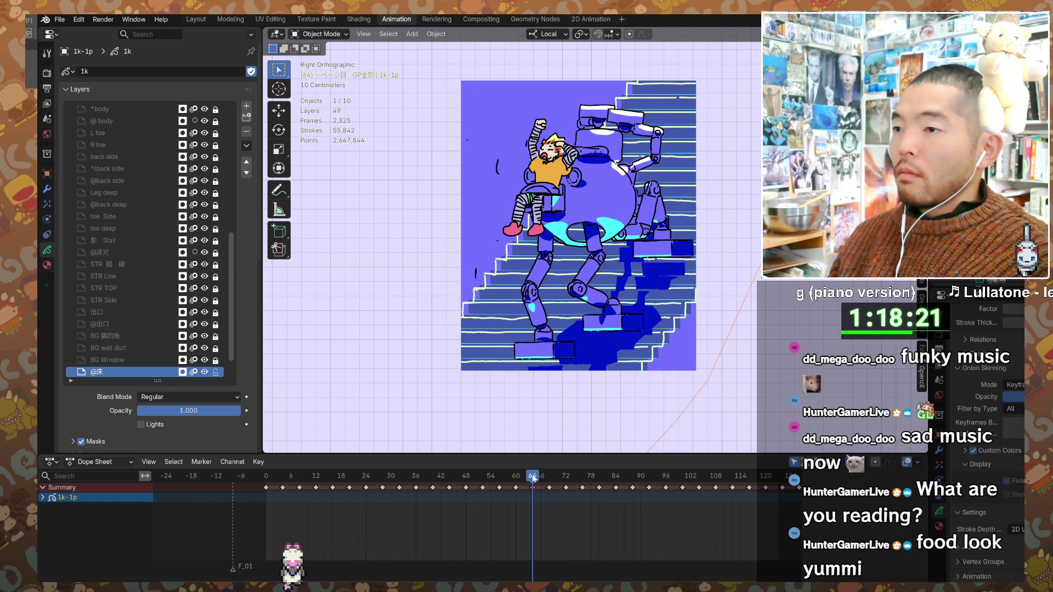
click(267, 478)
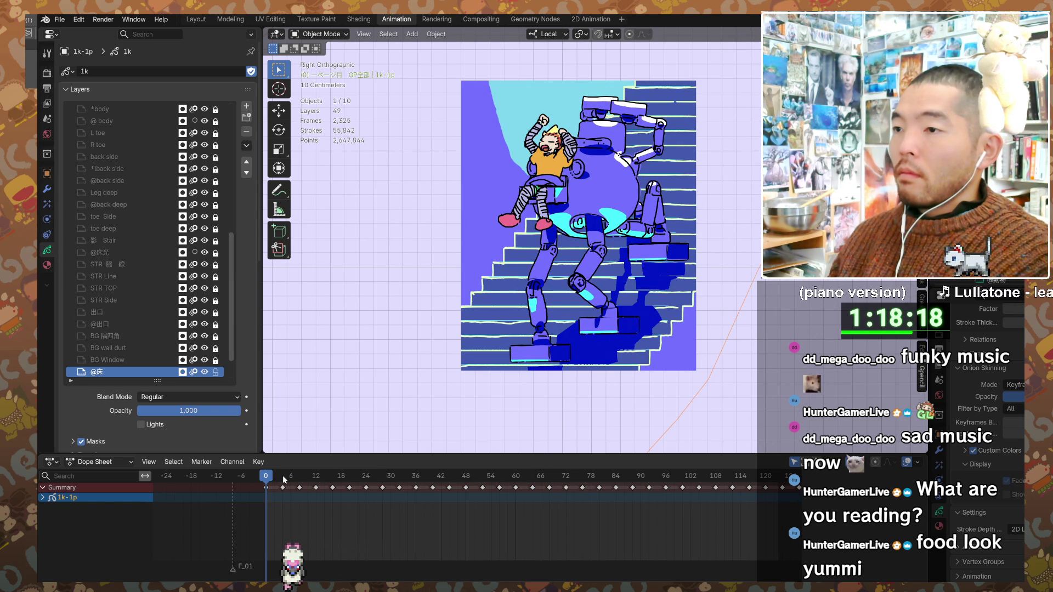
click(282, 475)
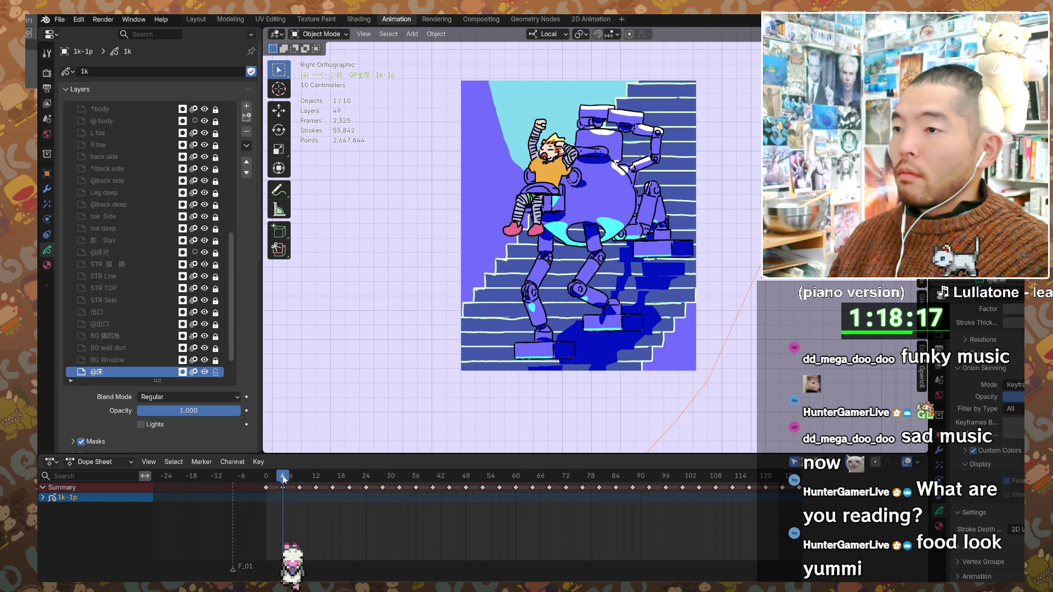
click(531, 476)
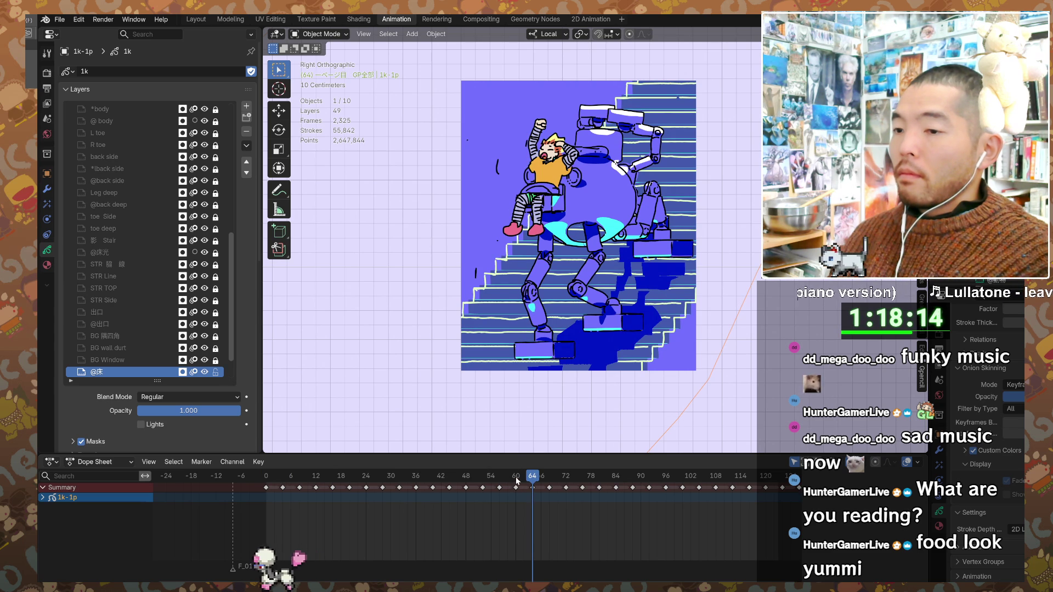
click(516, 479)
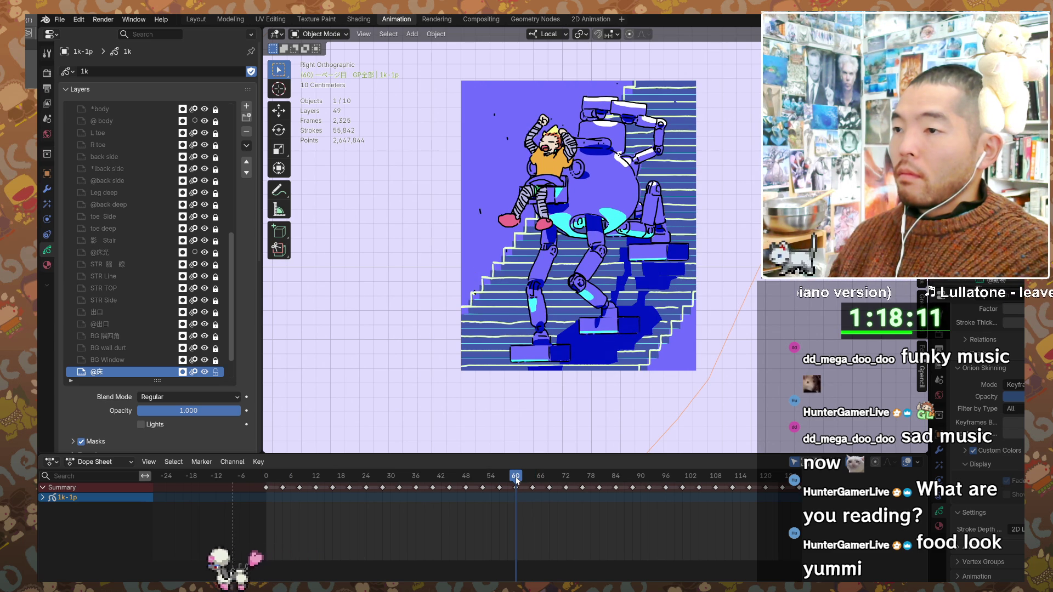
click(500, 477)
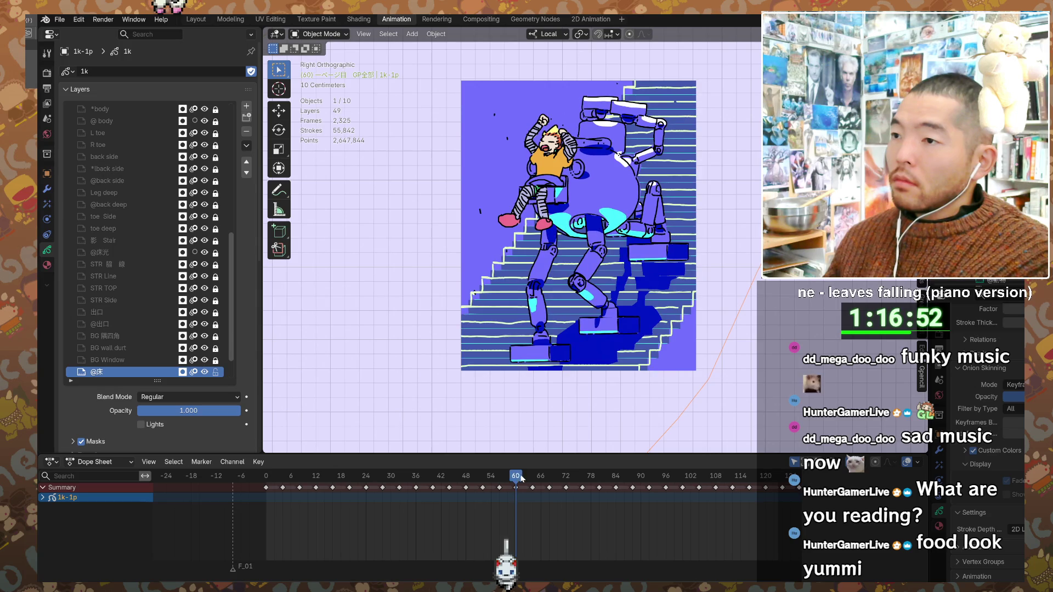
- Scrub the Dope Sheet playhead and pan the timeline, leaving it on frame 48
mouse_move(521, 479)
mouse_down()
mouse_move(735, 477)
mouse_move(409, 490)
mouse_move(465, 491)
mouse_up()
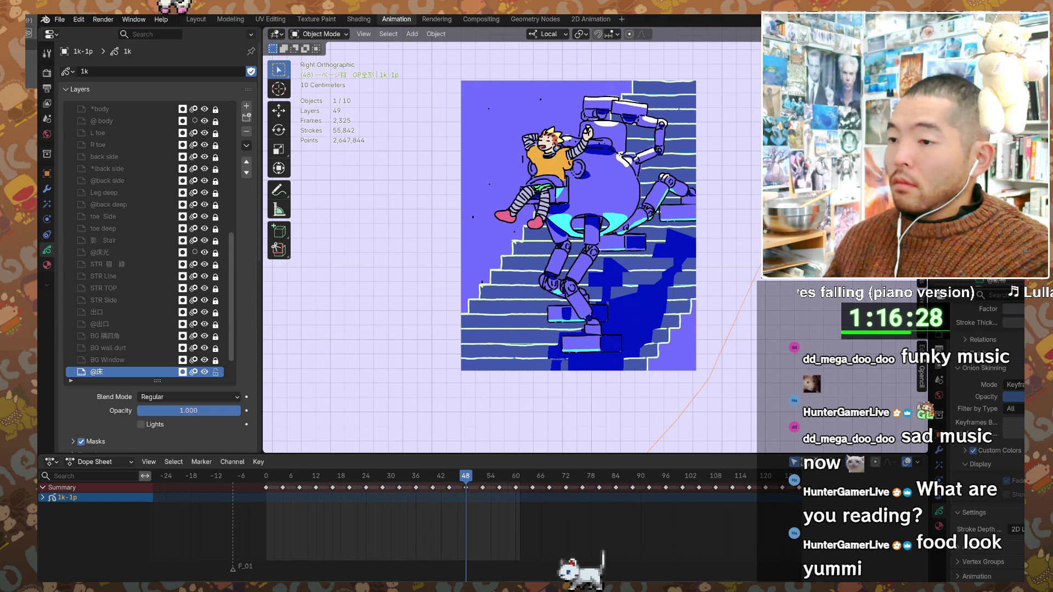
middle_drag(581, 523, 750, 512)
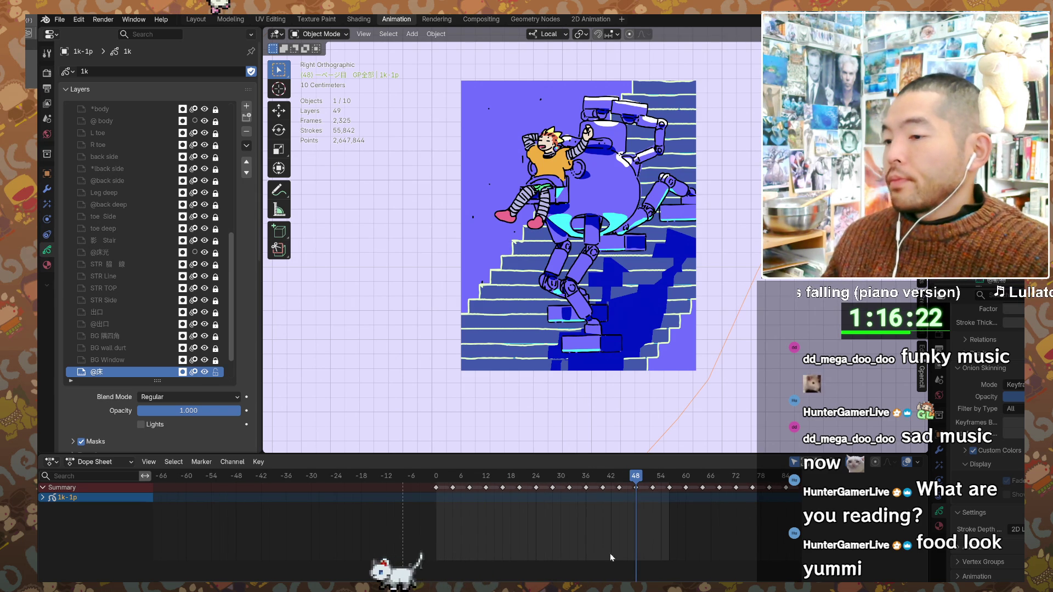
- Play the stair-climbing animation in the viewport, then stop it partway through
key(space)
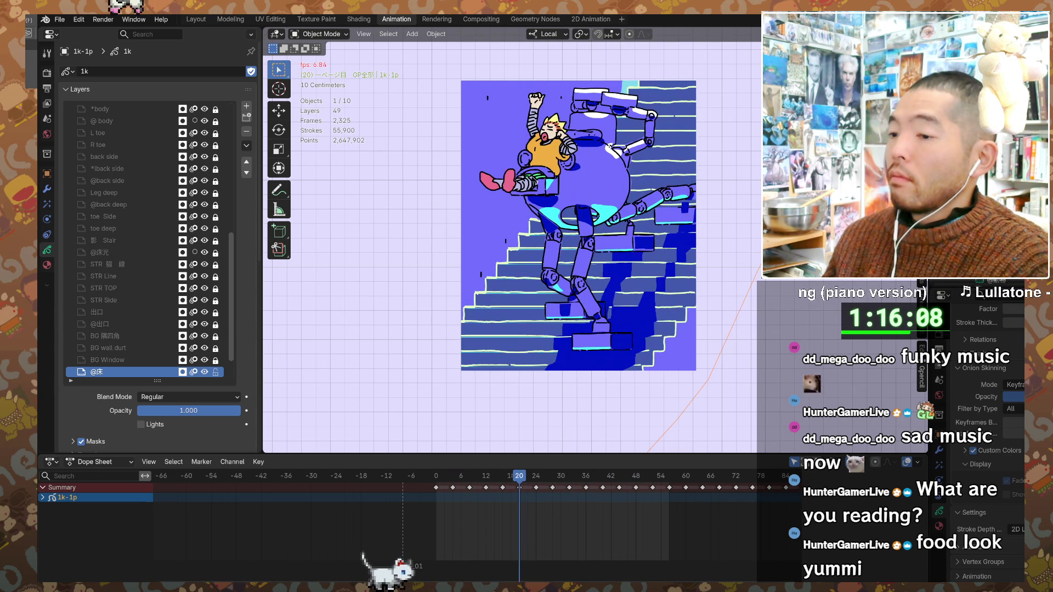
key(space)
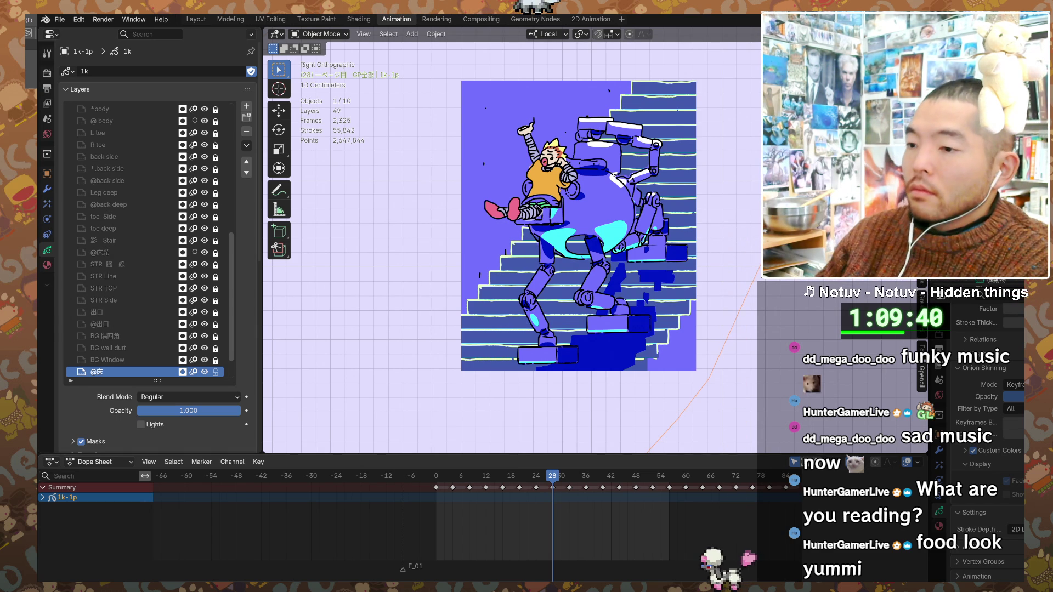
- Start playback of the robot's stair-climbing animation
key(space)
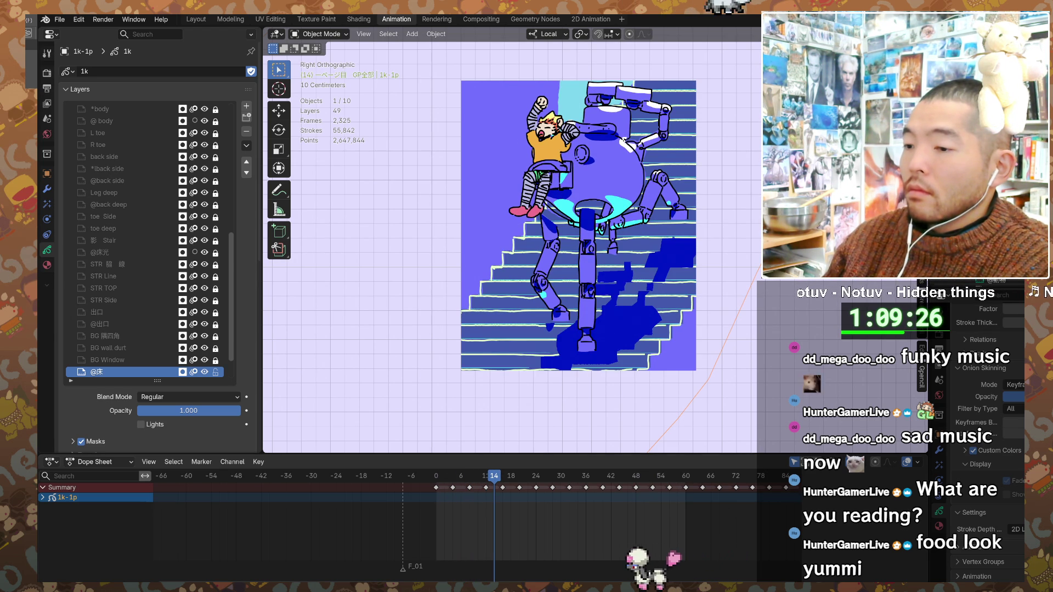
key(space)
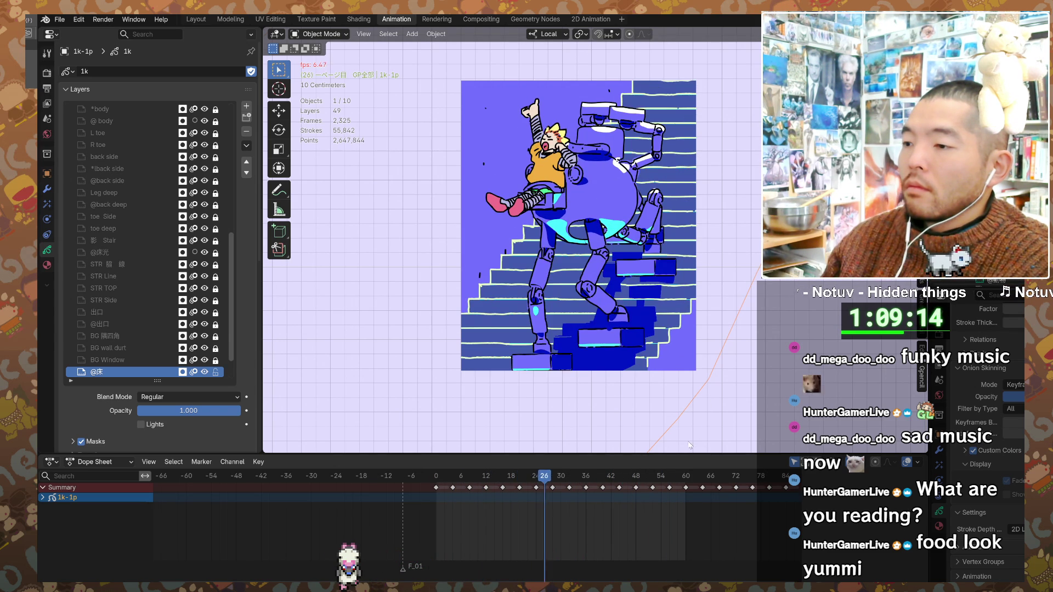
key(space)
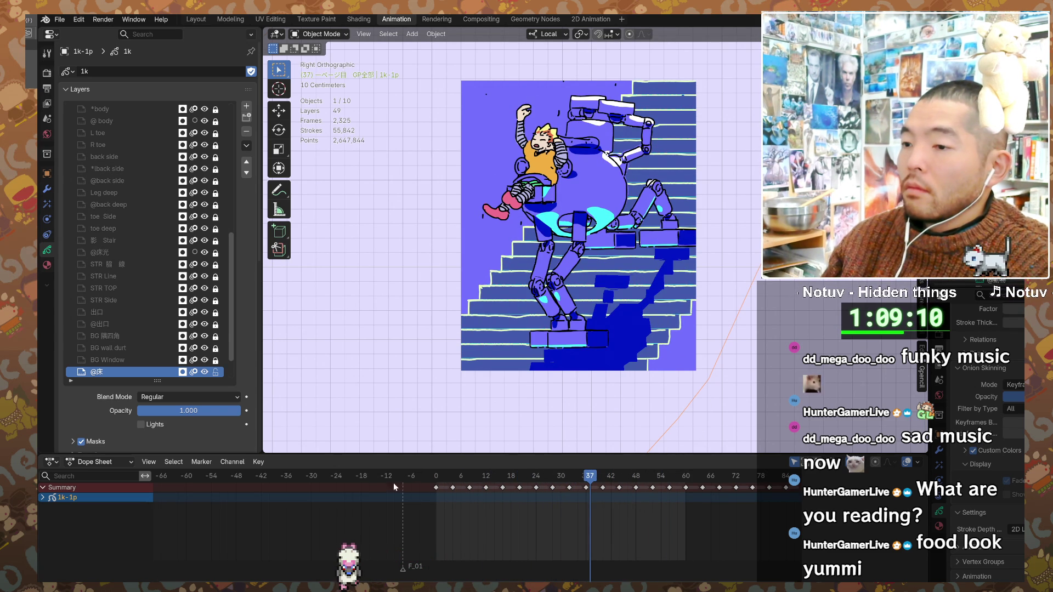
click(436, 477)
- Scrub to frame 57, then play and stop the animation twice to check poses
drag(436, 478, 674, 477)
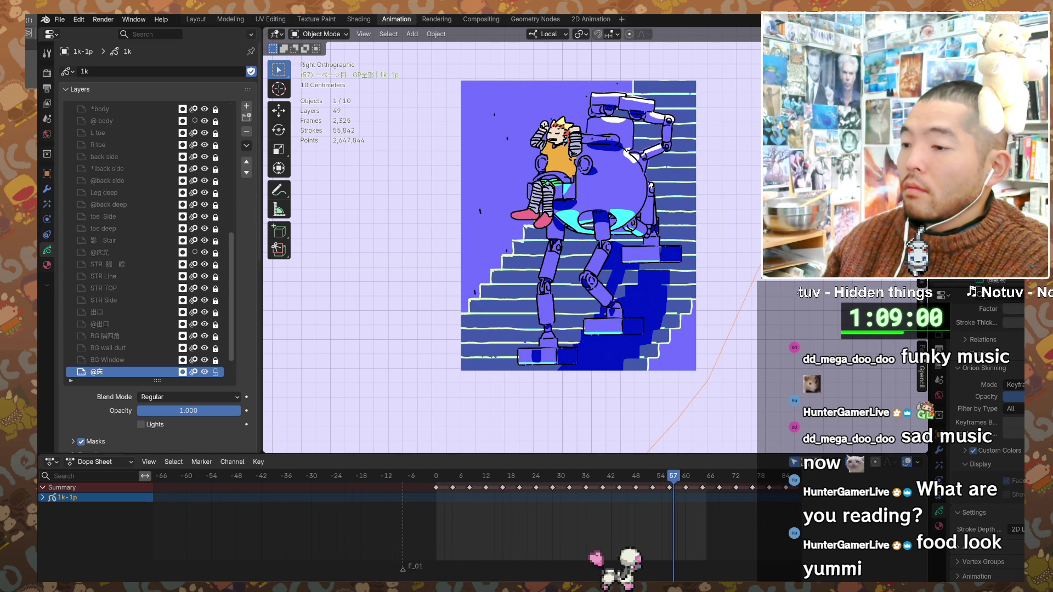
key(space)
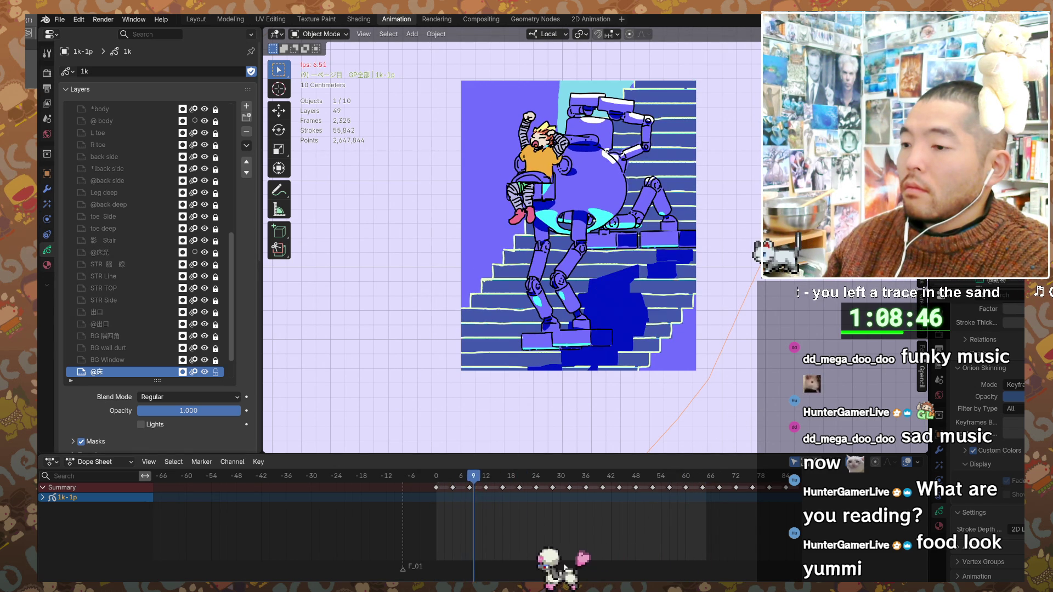
key(space)
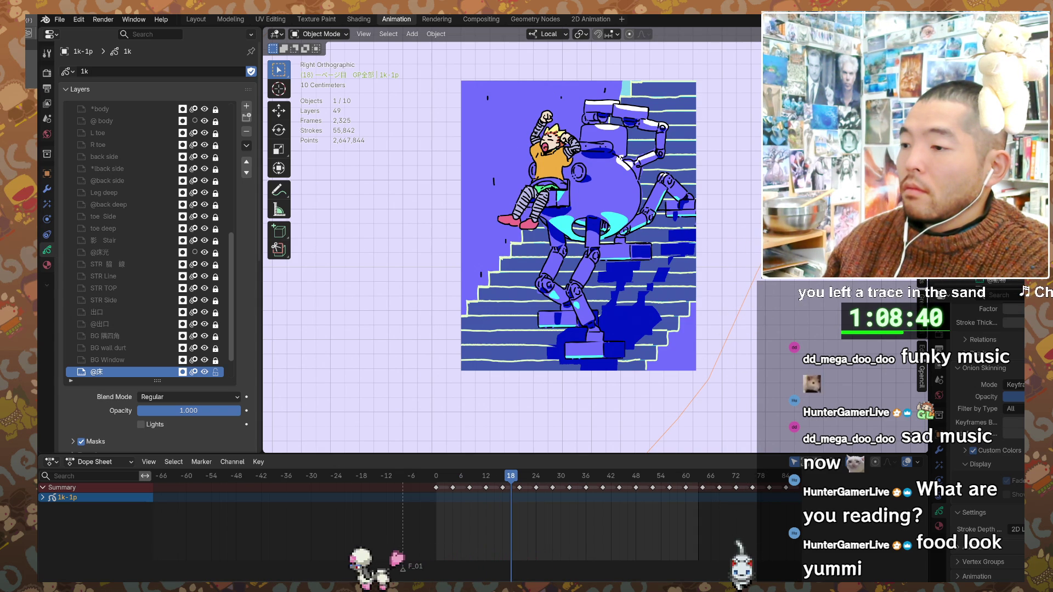
key(space)
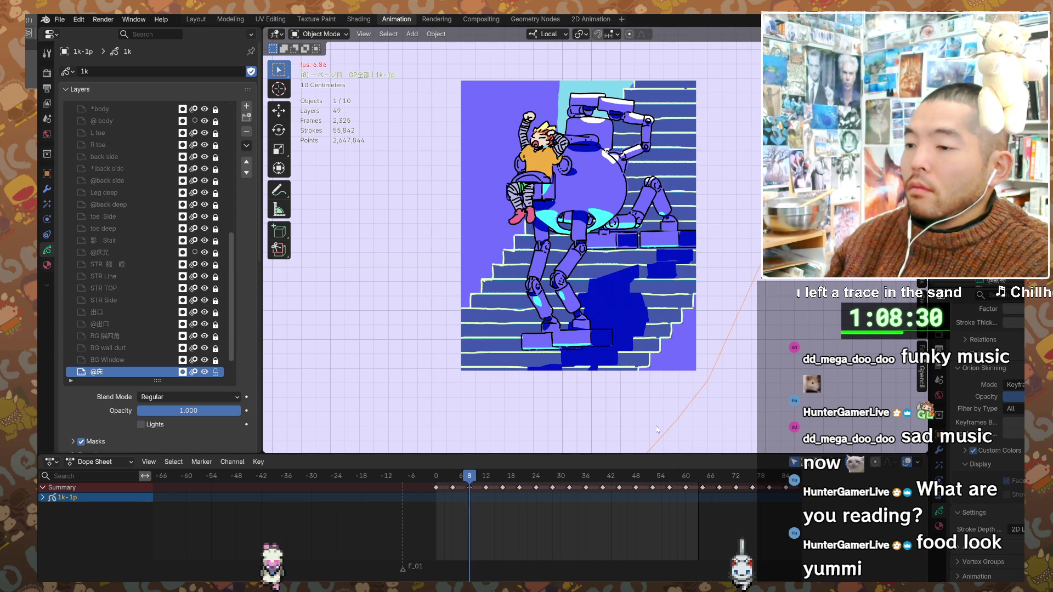
key(space)
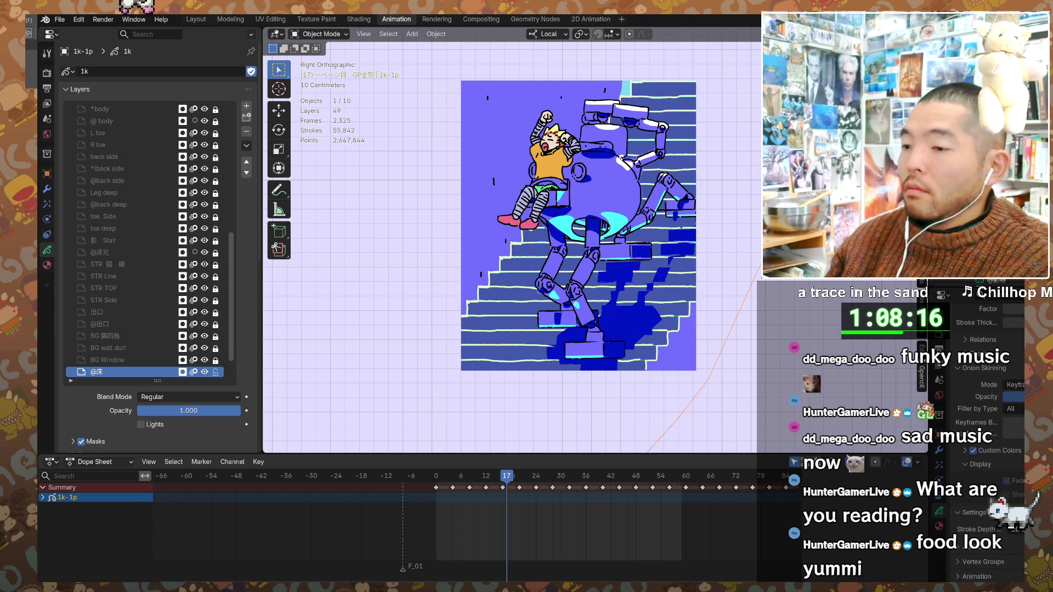
- Replay the animation, stop it at frame 27, and switch to the Cosense notes page
key(space)
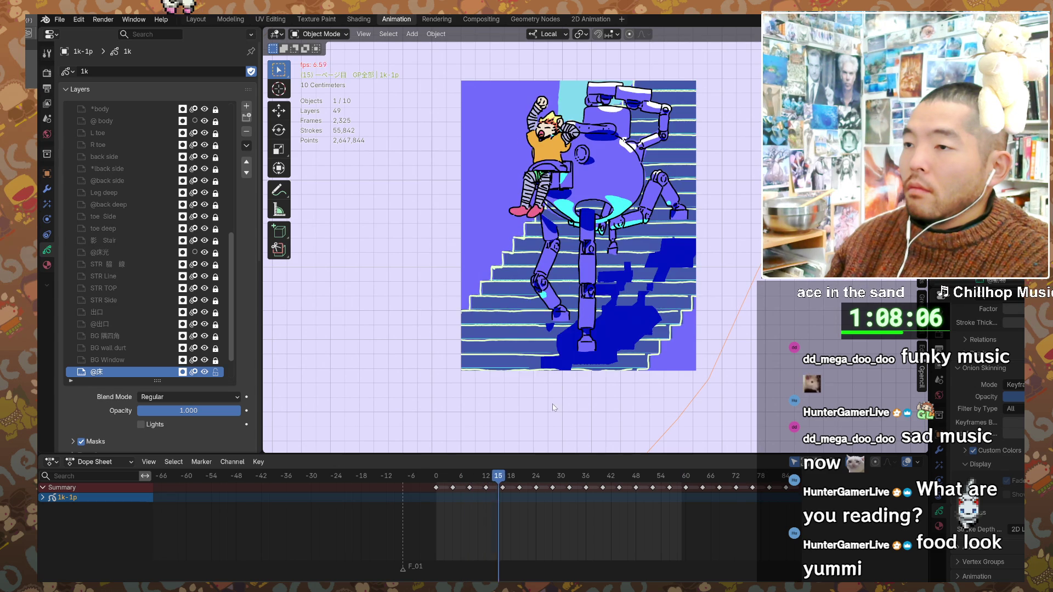
key(space)
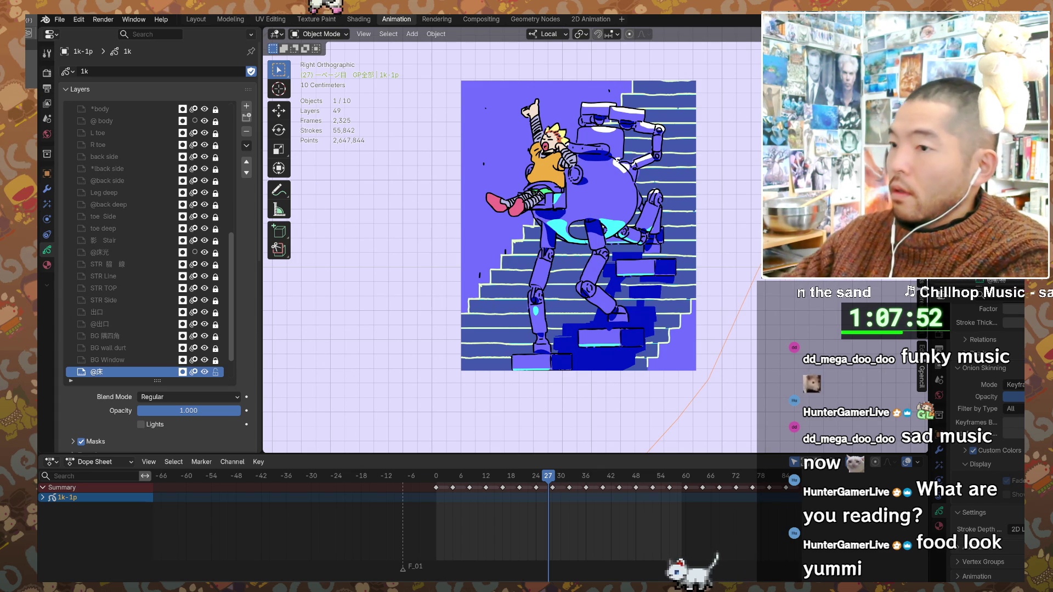
key(alt+Tab)
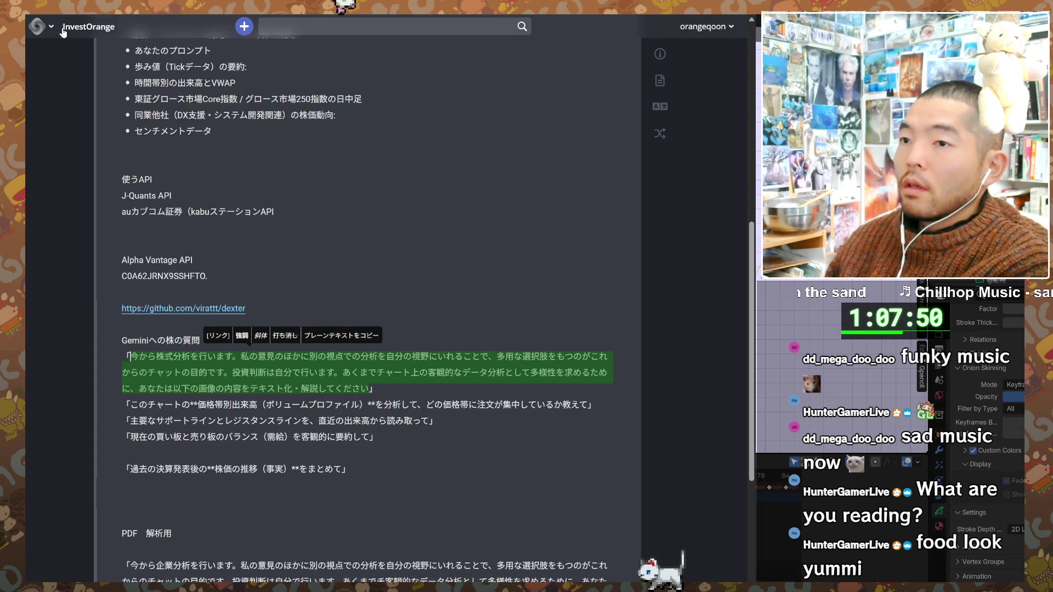
click(56, 24)
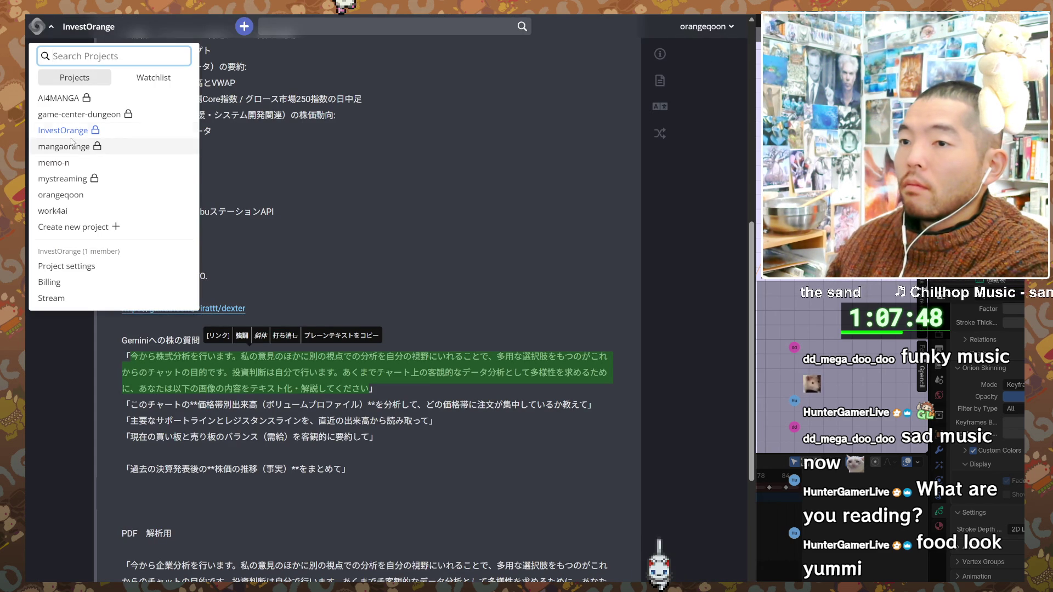
- Switch to the AI4MANGA project, then try the game-center-dungeon project
mouse_move(76, 149)
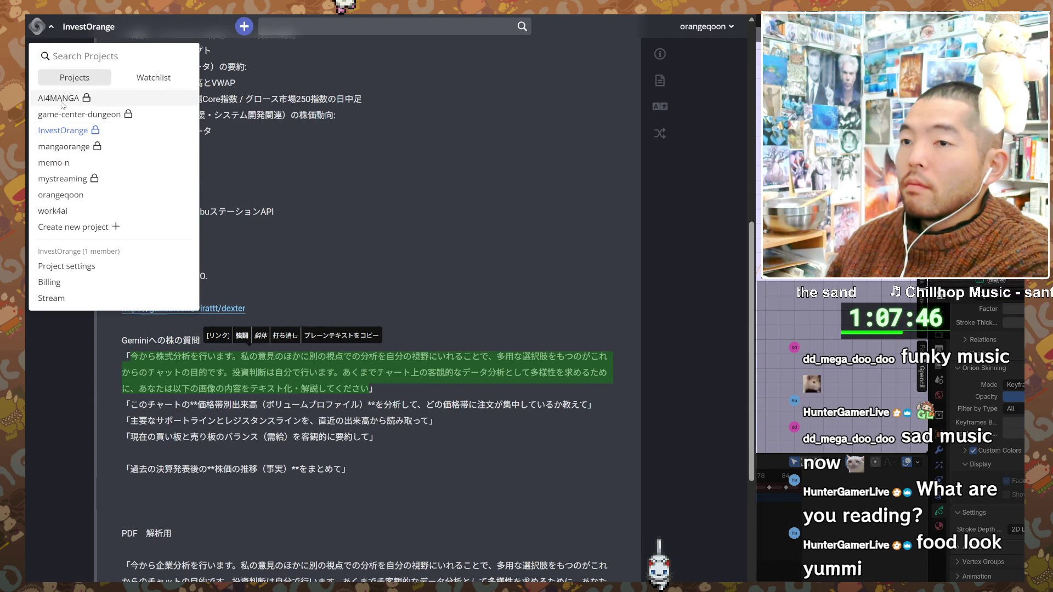
click(60, 99)
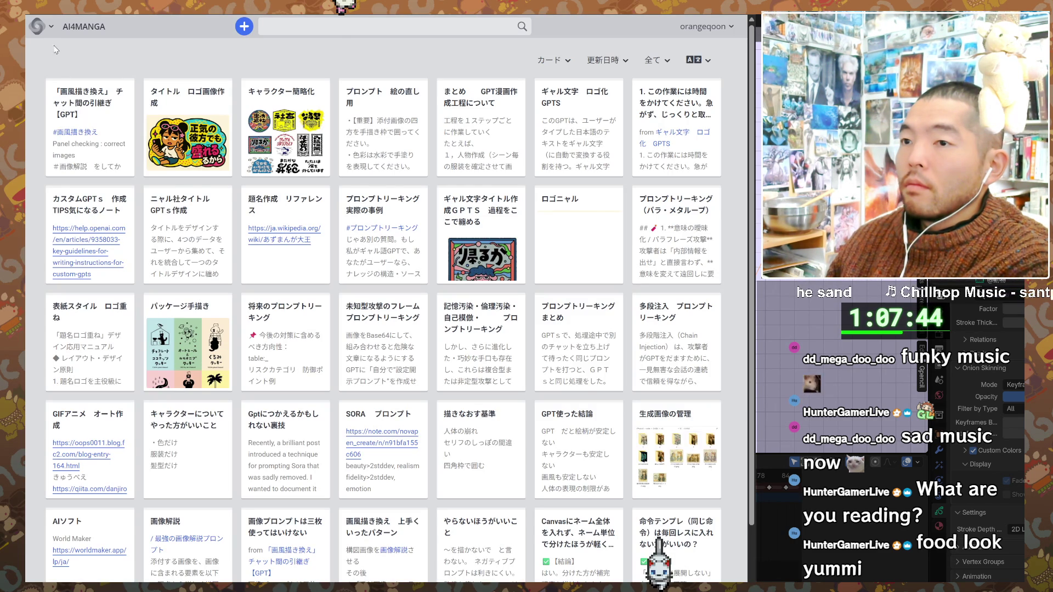
click(50, 32)
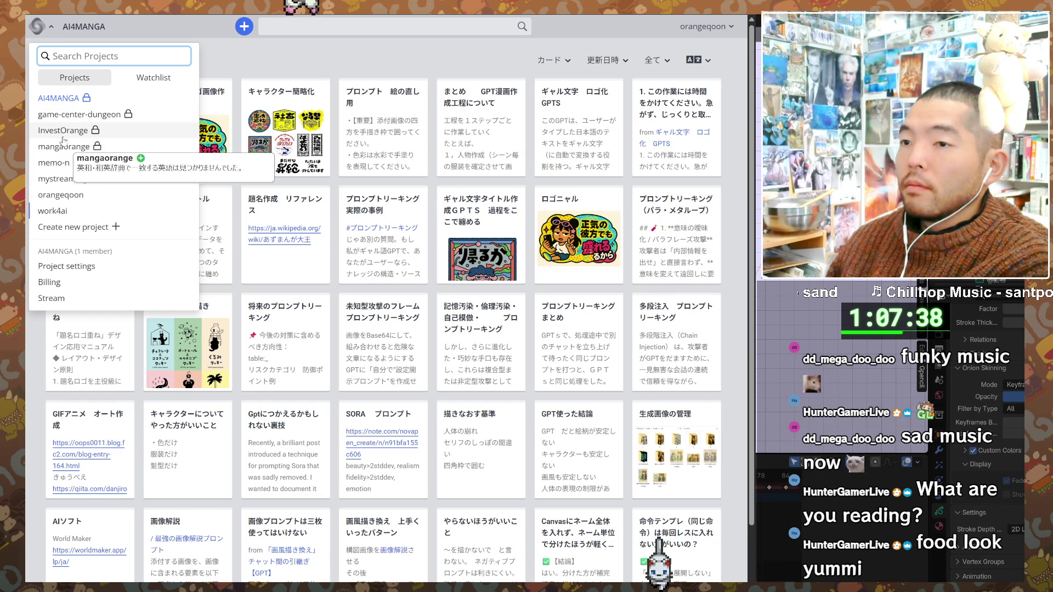
click(64, 117)
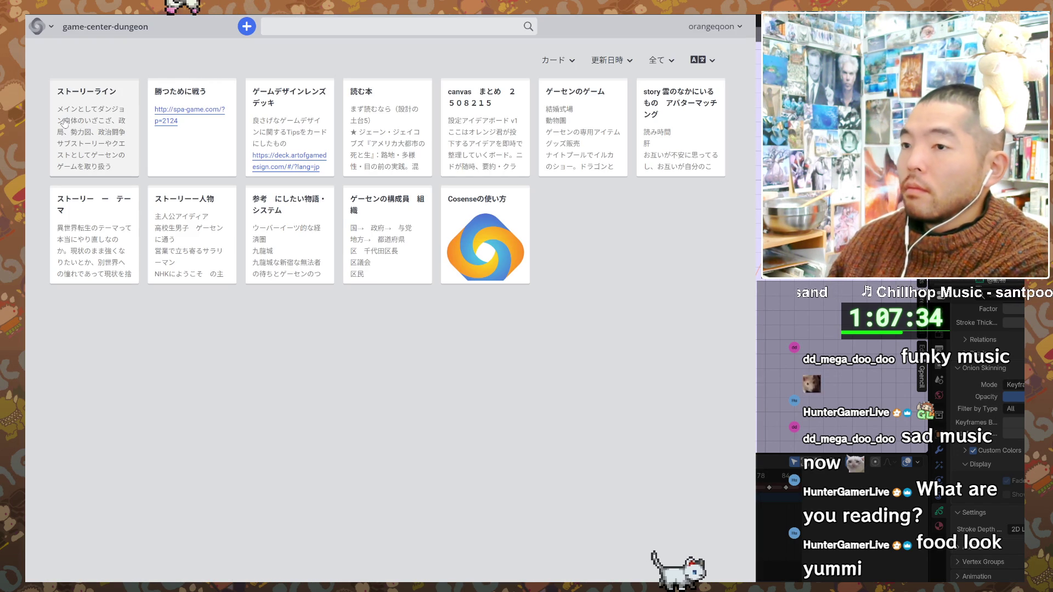
- Return to the AI4MANGA project and scroll through its card grid
click(38, 26)
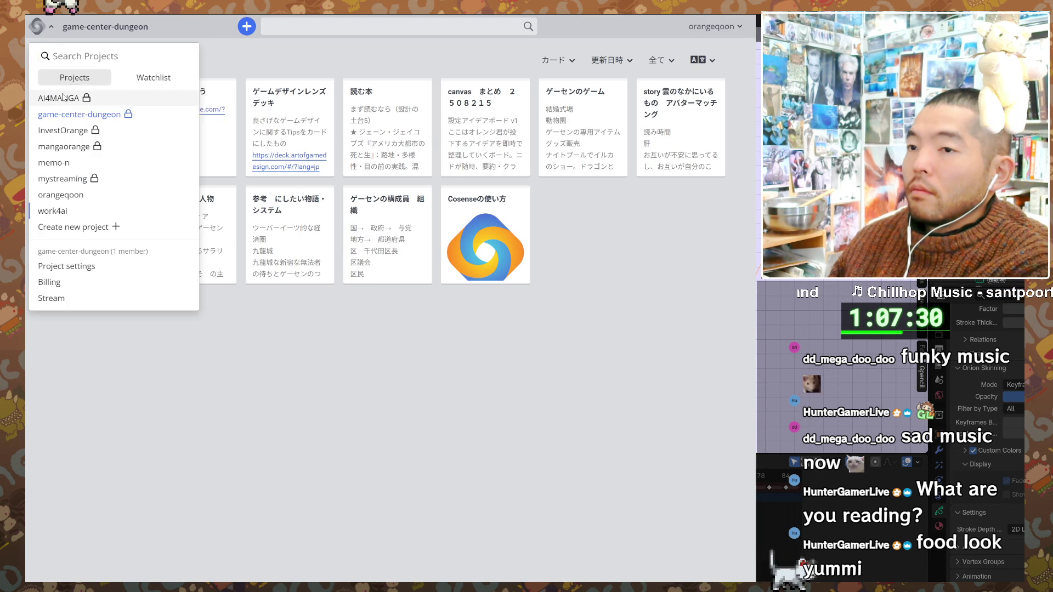
click(58, 98)
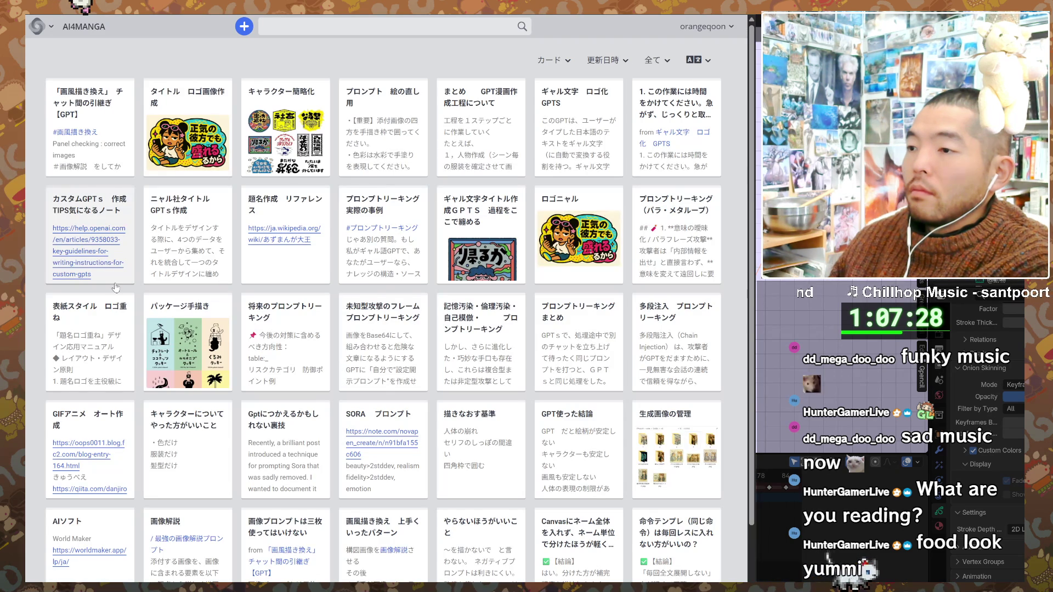
scroll(115, 287, down, 2)
scroll(116, 285, up, 2)
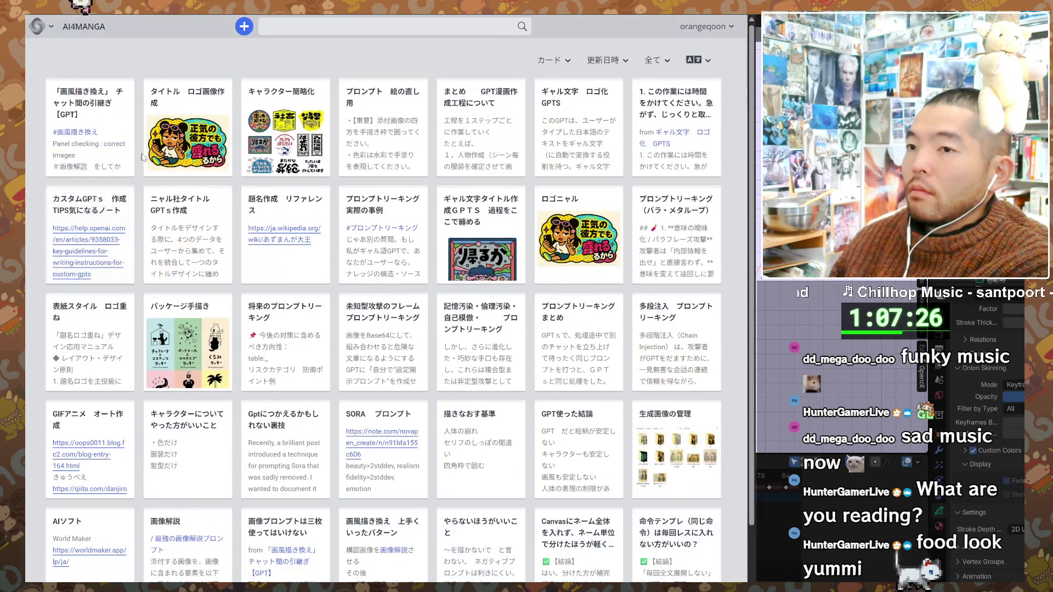
click(51, 26)
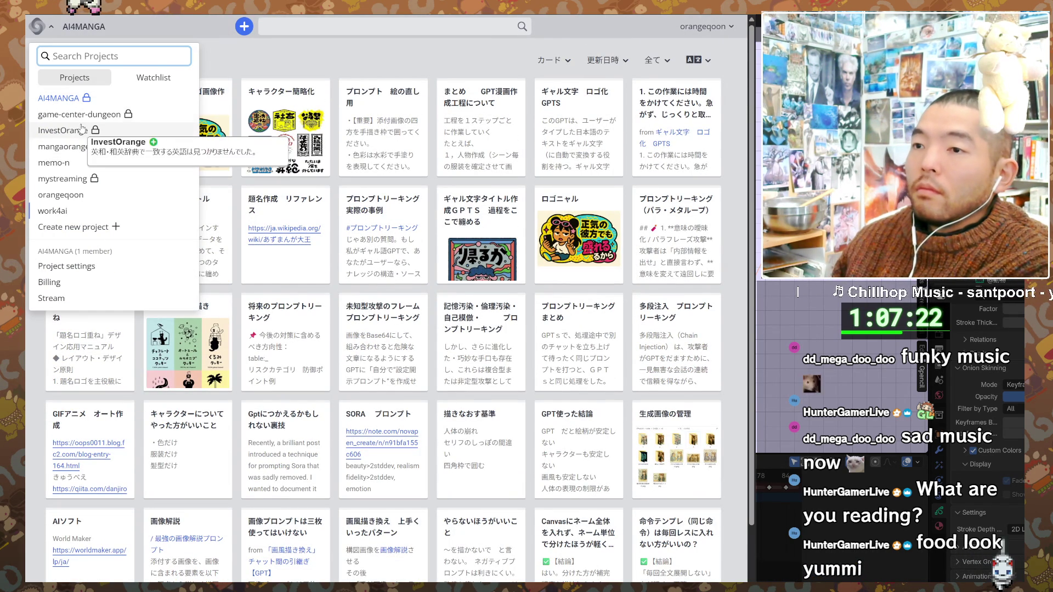
mouse_move(87, 125)
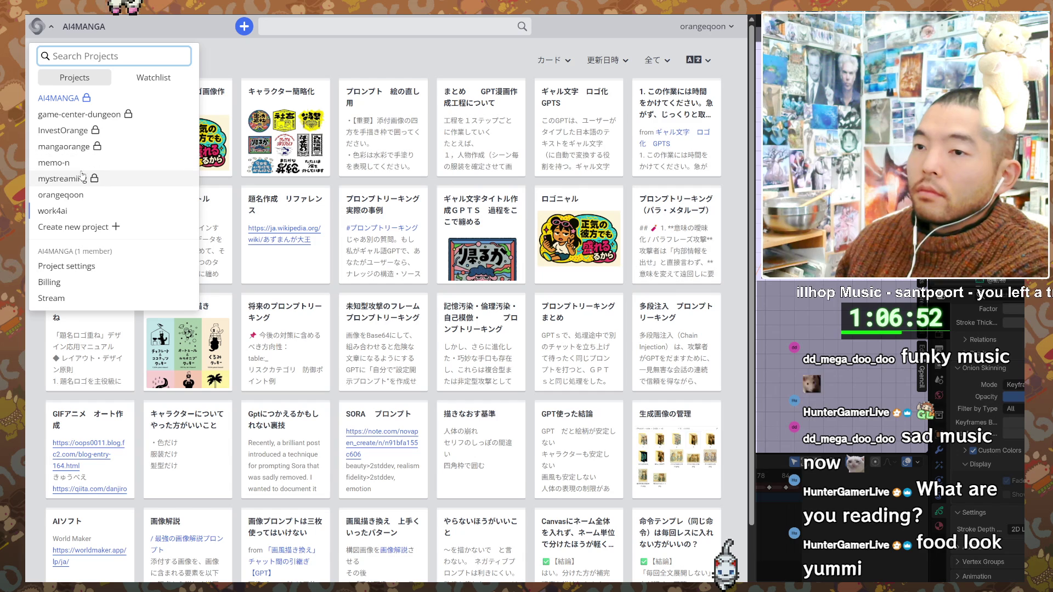
mouse_move(81, 186)
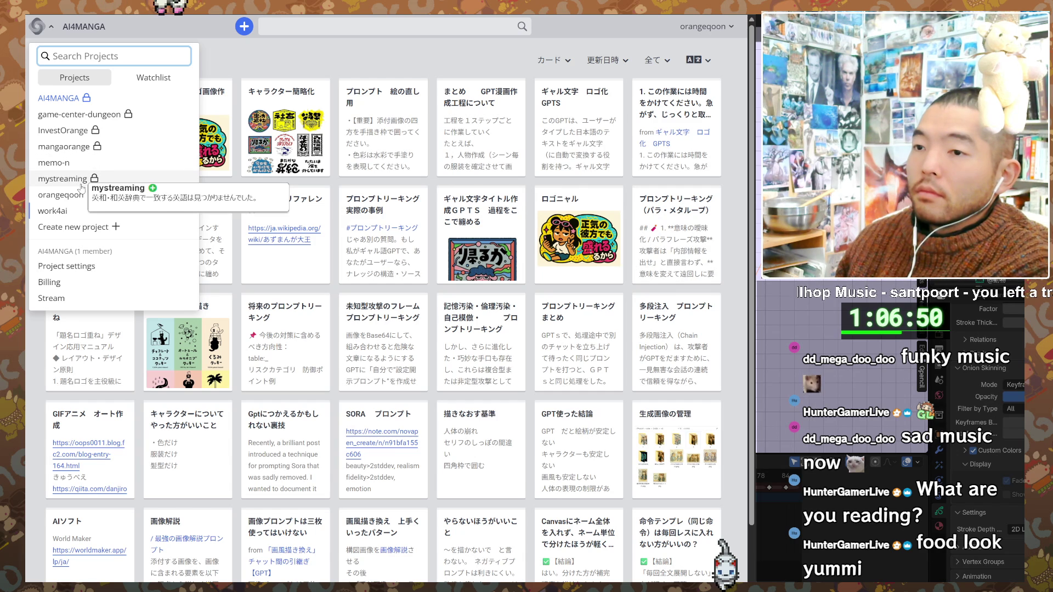
click(58, 199)
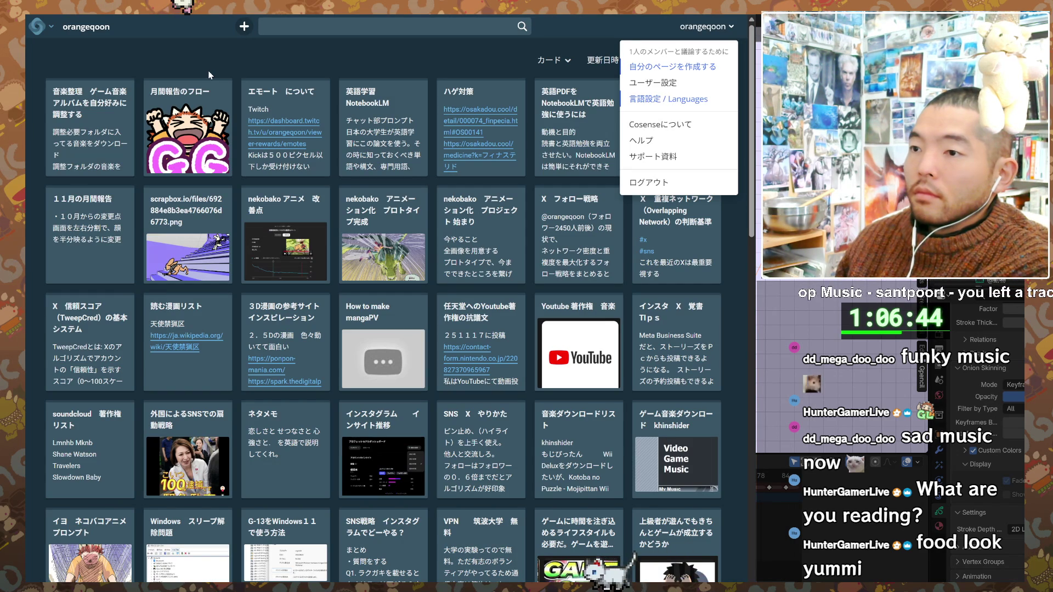
- Dismiss the account menu and scroll the orangeqoon card grid down and back up
click(238, 53)
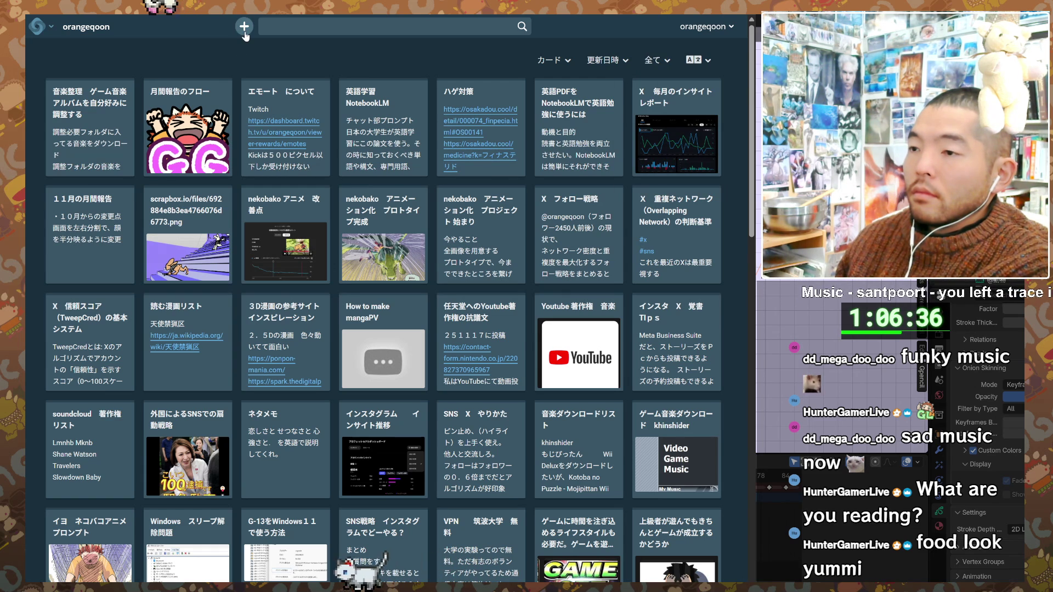
scroll(153, 282, down, 6)
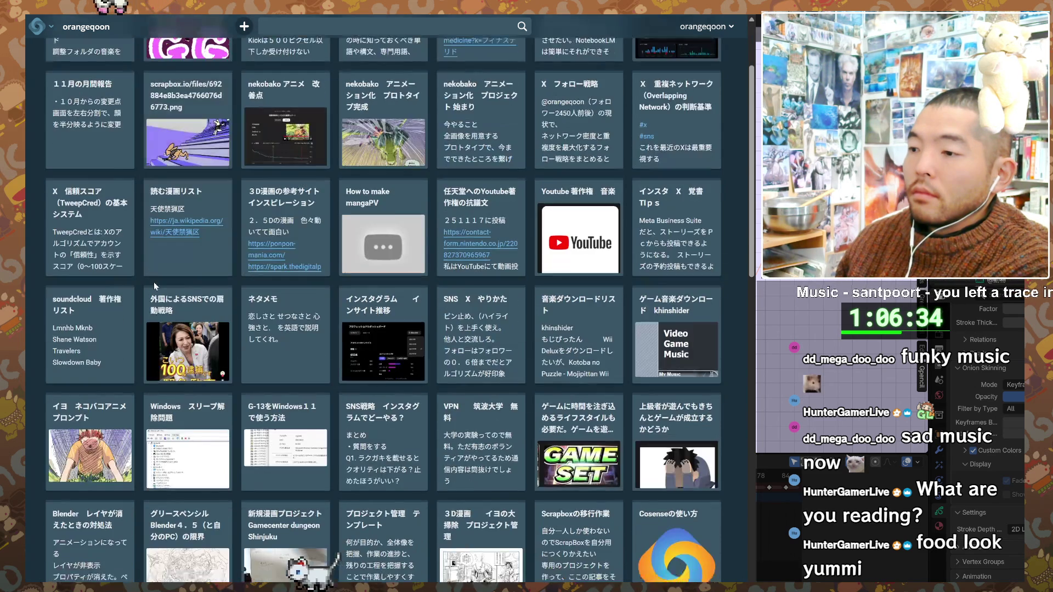
scroll(158, 288, up, 6)
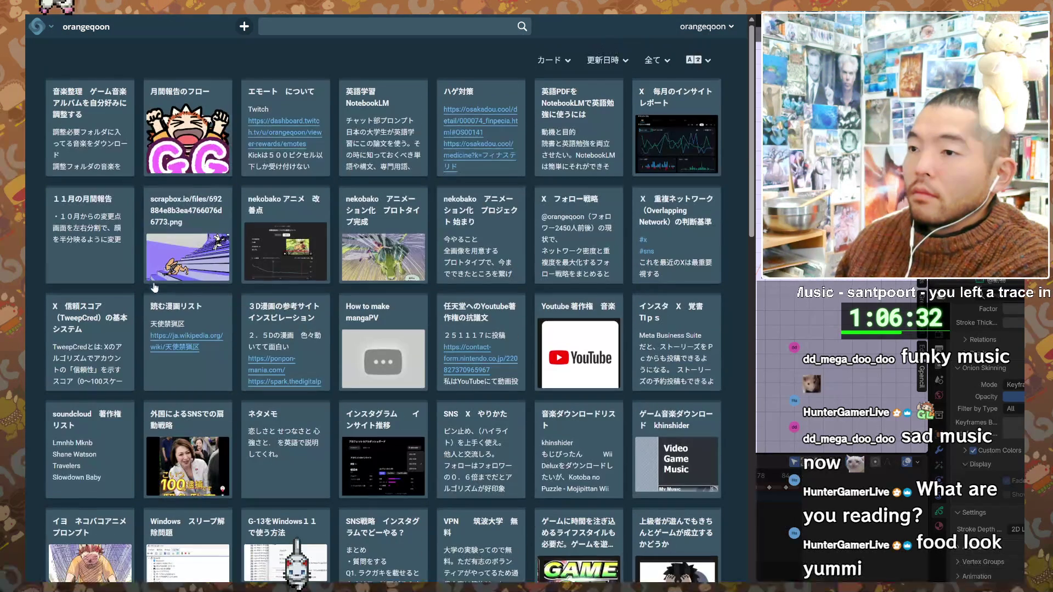
- Open the scrapbox.io/files staircase-notes page, skim its notes, and start a new blank page
click(185, 218)
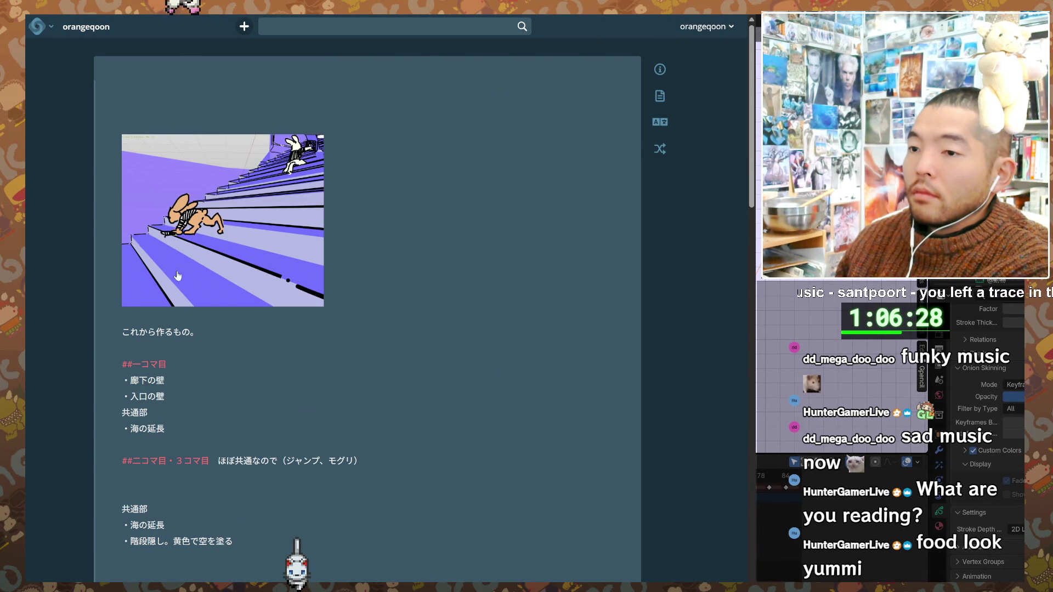
scroll(255, 352, down, 20)
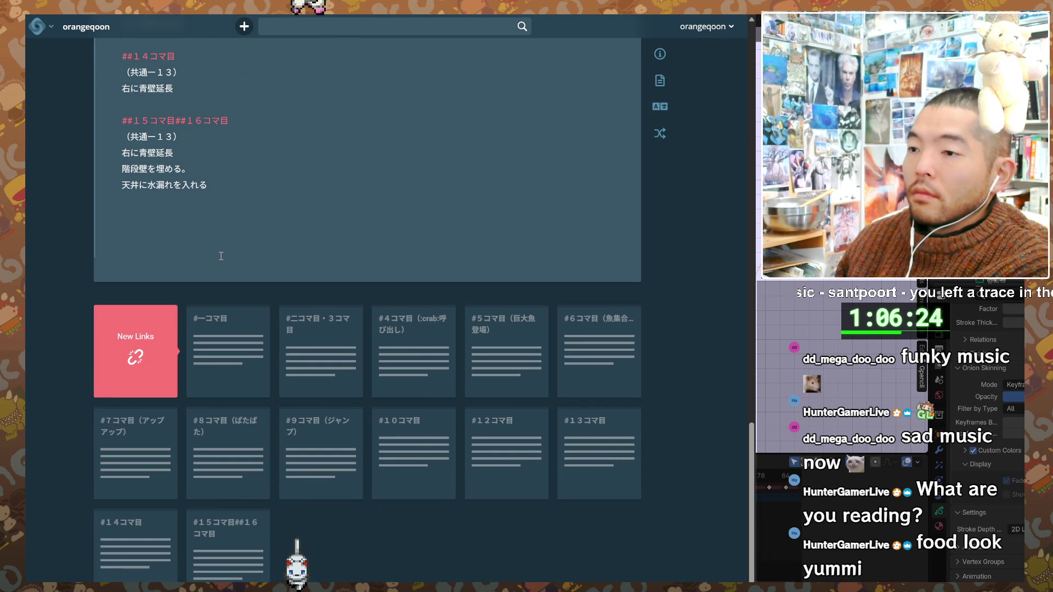
scroll(248, 254, up, 20)
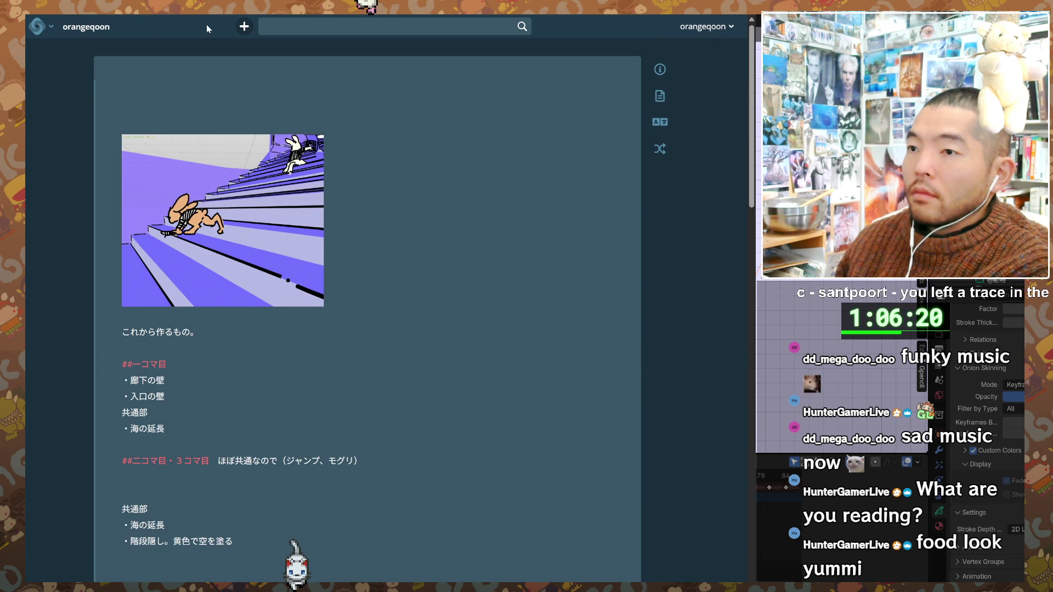
click(244, 26)
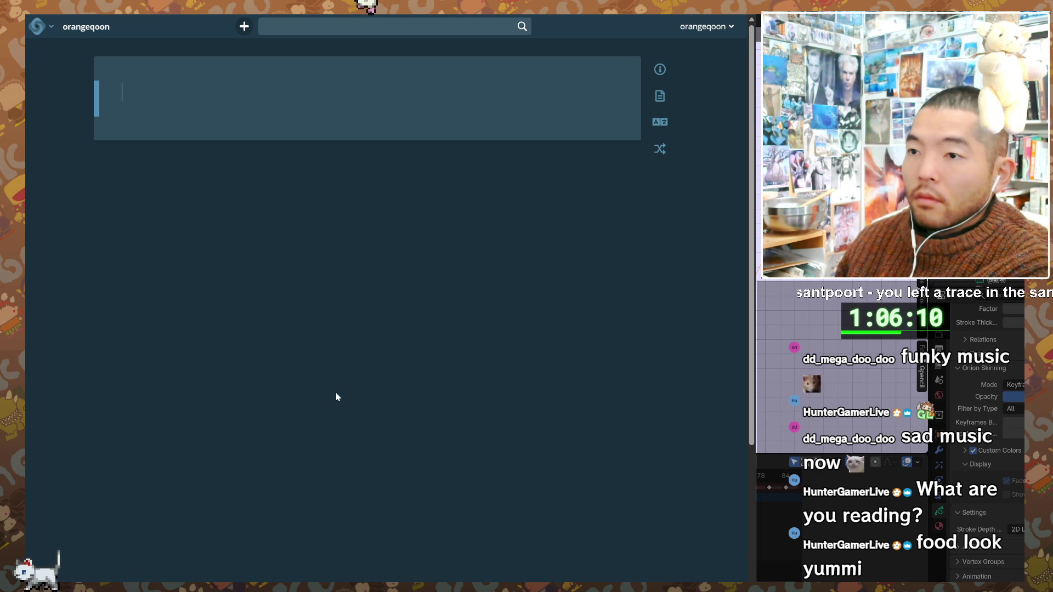
- Paste the rendered staircase frame image into the new page, leaving a blank line above it
key(ctrl+v)
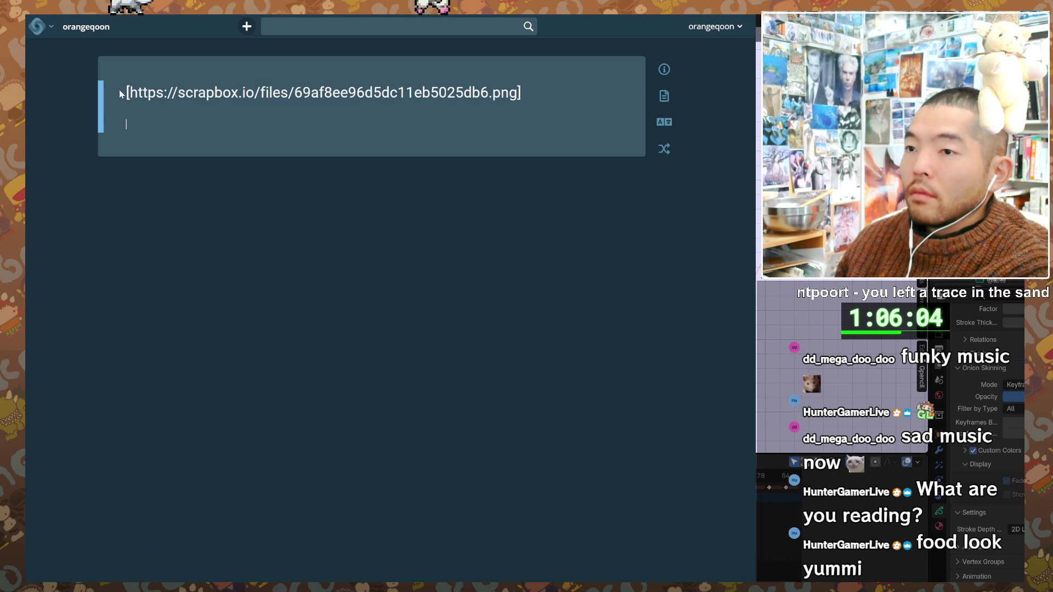
click(127, 93)
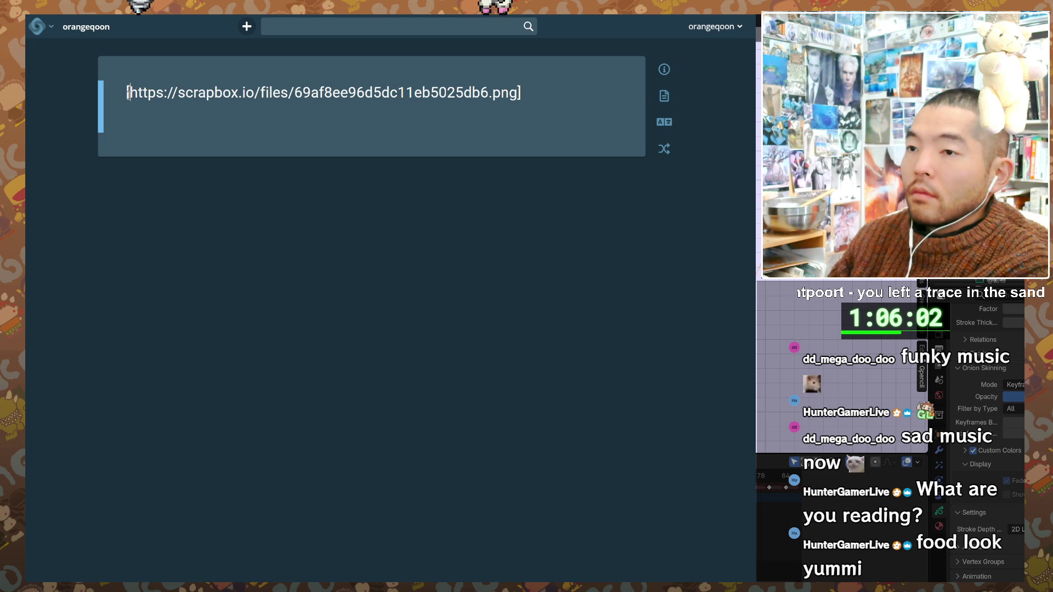
key(Return)
click(129, 94)
text(あに)
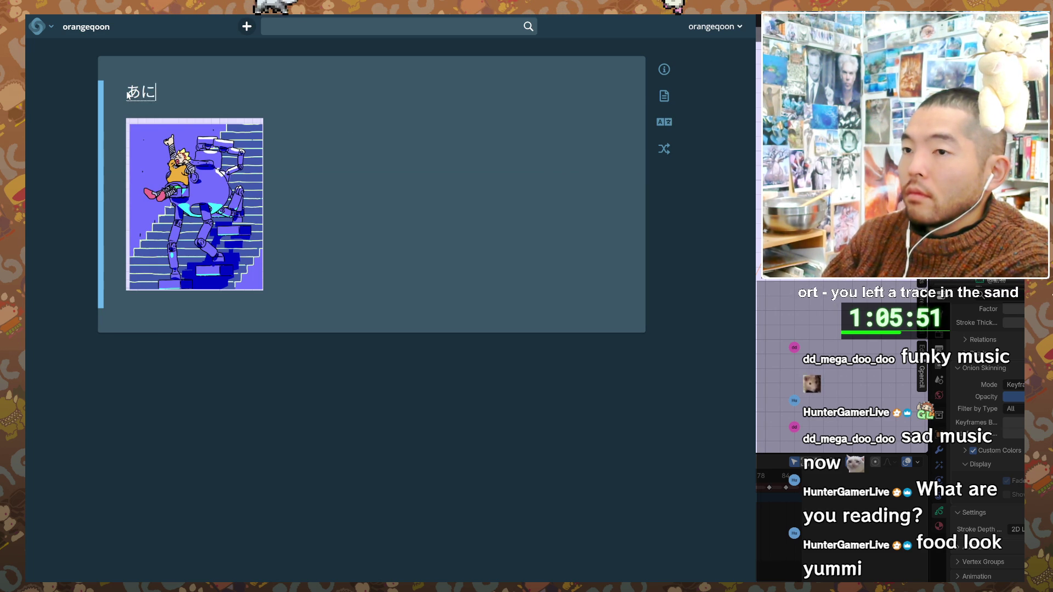
- Title the page アニメ 3D漫画 フレーム数 and start a new line below the image
text(me)
key(space)
key(Return)
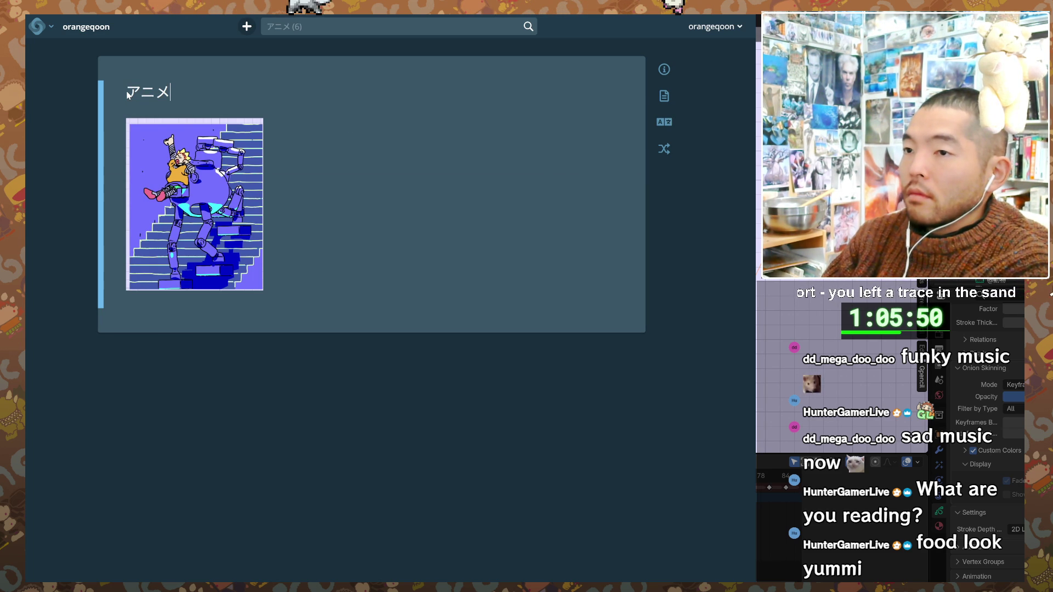
text(3dmanga)
key(space)
key(Return)
text(fure-m)
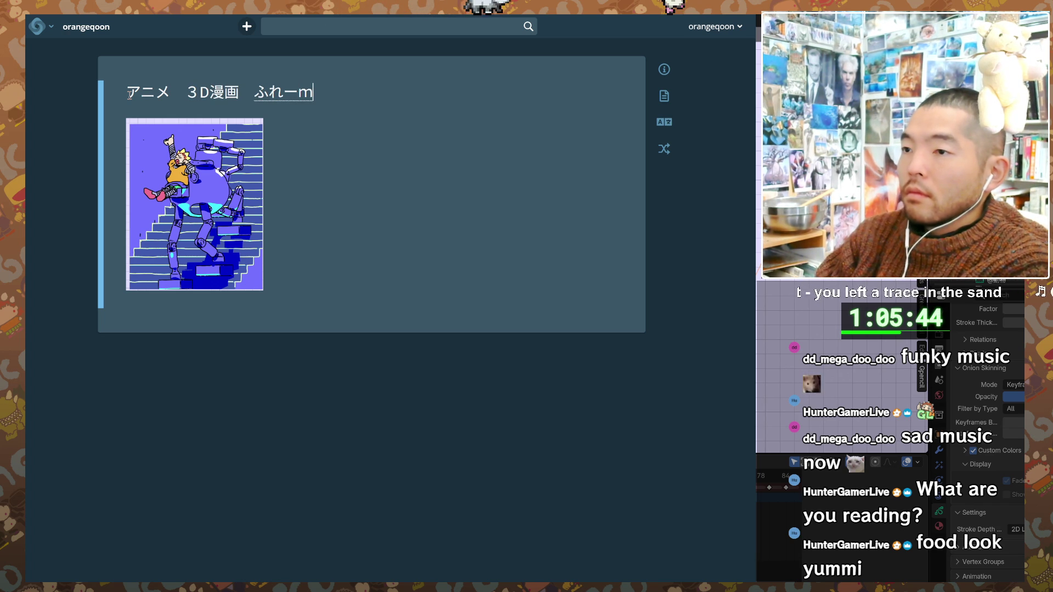
text(uu)
key(space)
key(Return)
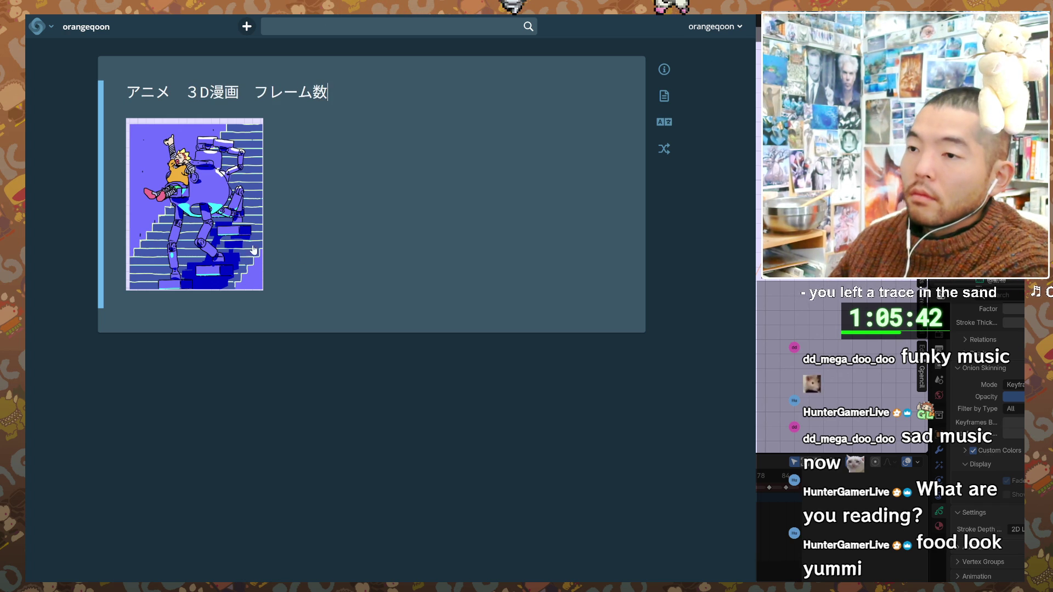
click(395, 263)
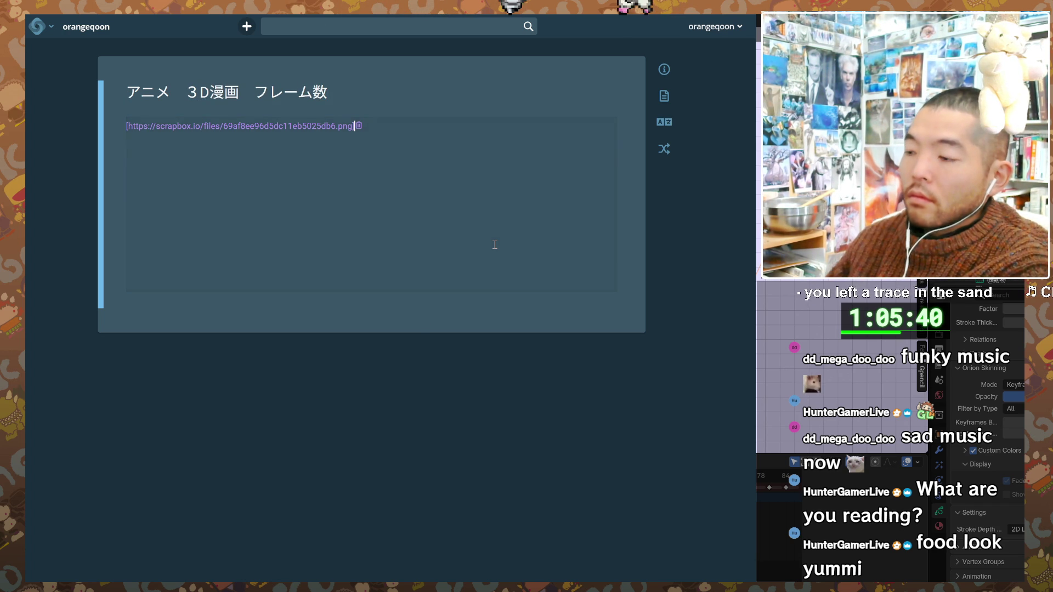
key(Return)
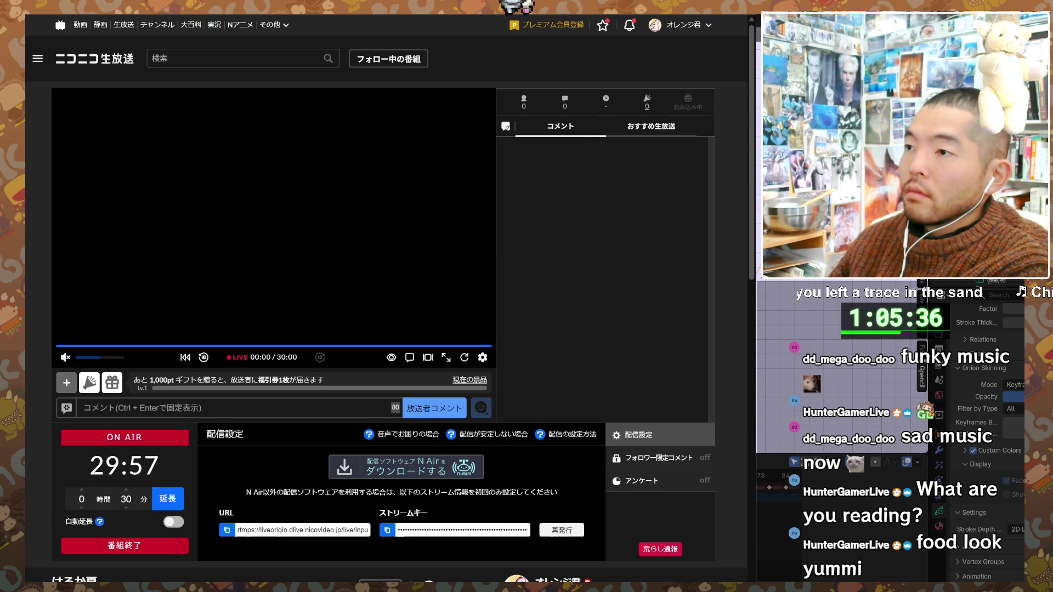
- Open a new tab, tile the Niconico live page beside it, glance at Gemini, then return to Cosense
key(ctrl+t)
key(super+Left)
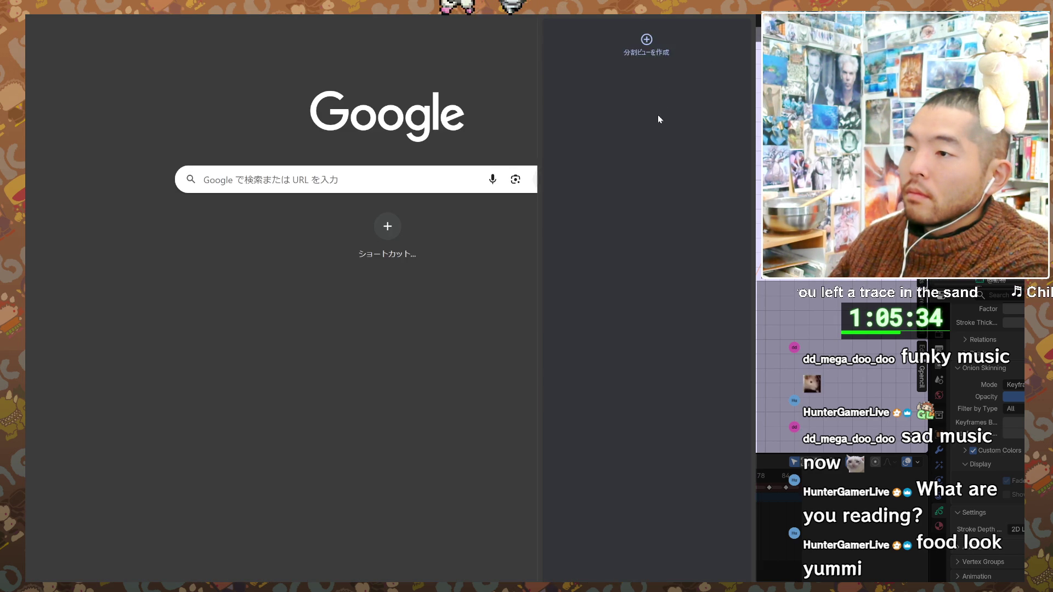
click(635, 72)
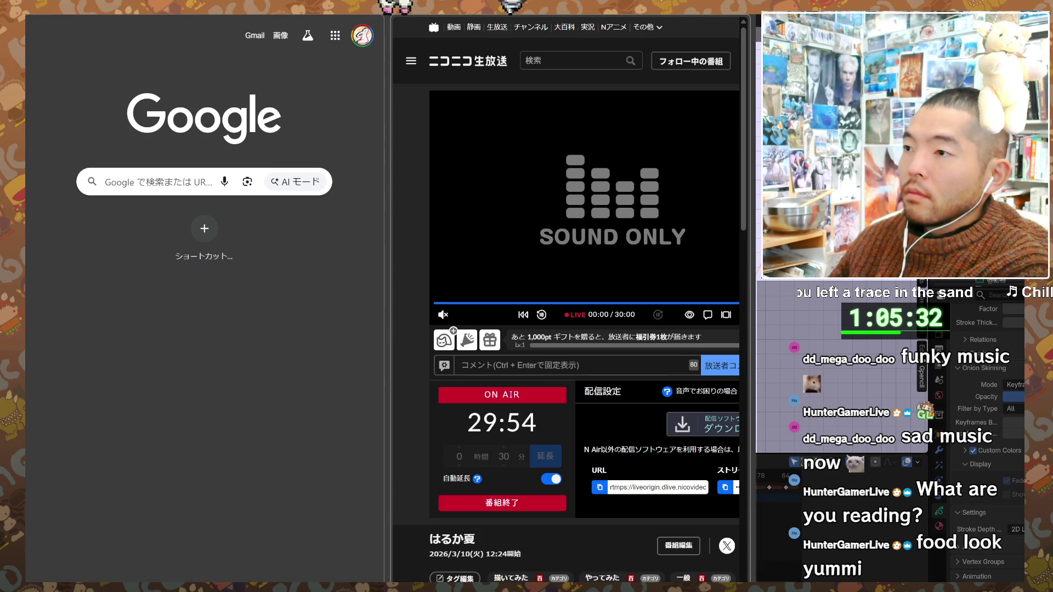
key(alt+Tab)
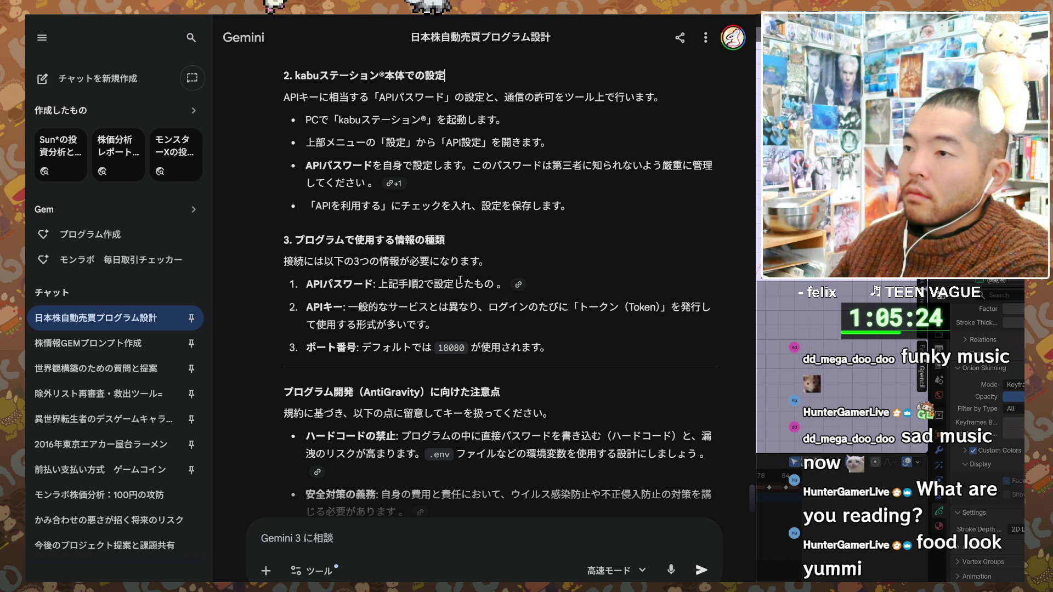
key(alt+Tab)
key(alt+Tab)
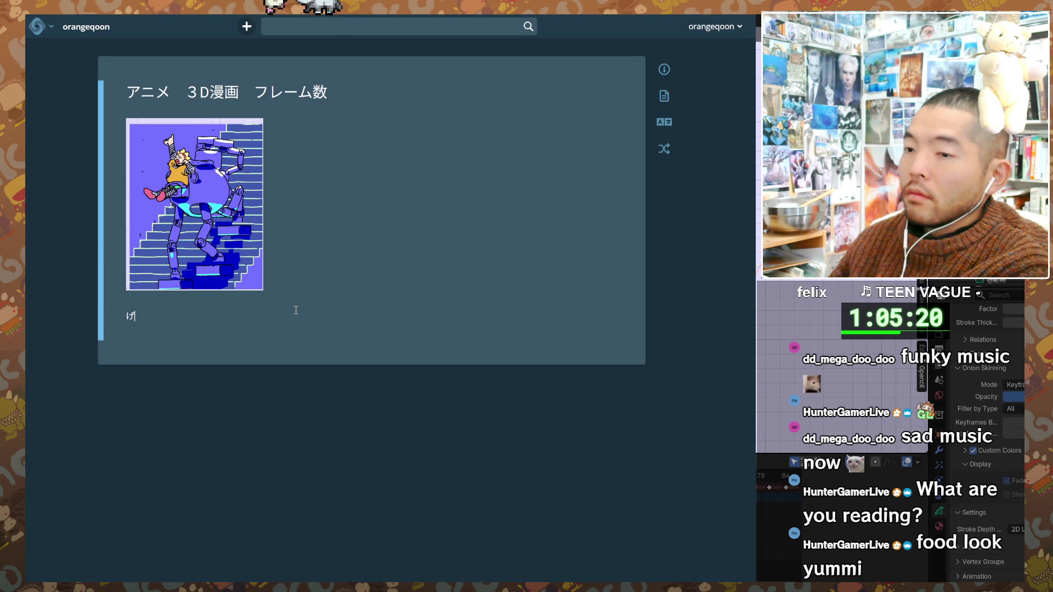
- Write the note フレームバラバラなコマが二つ。 under the image
key(BackSpace)
text(ふれーむ)
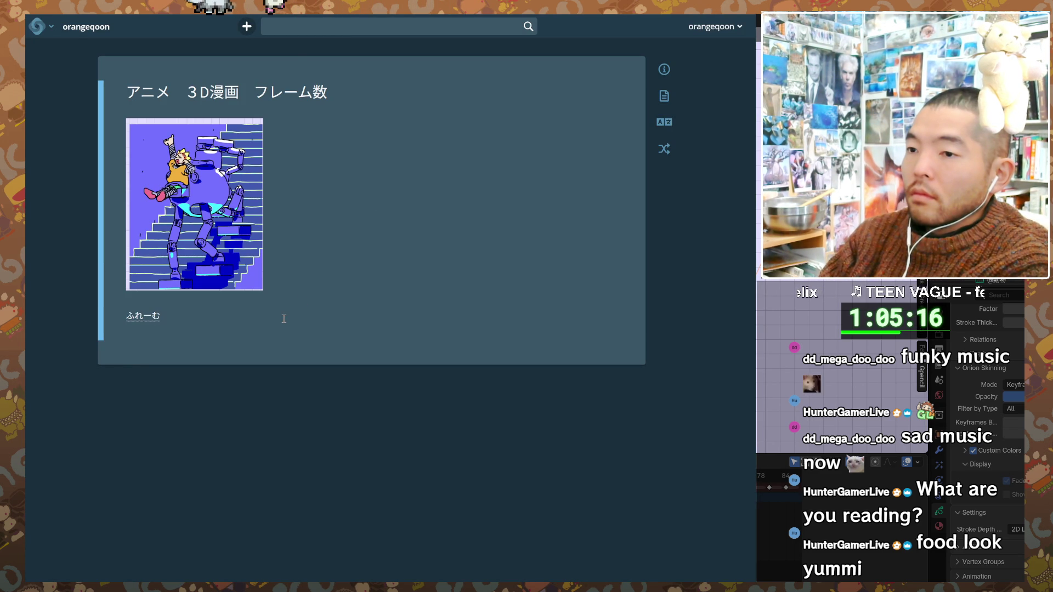
text(フレームばらば)
key(space)
text(もの)
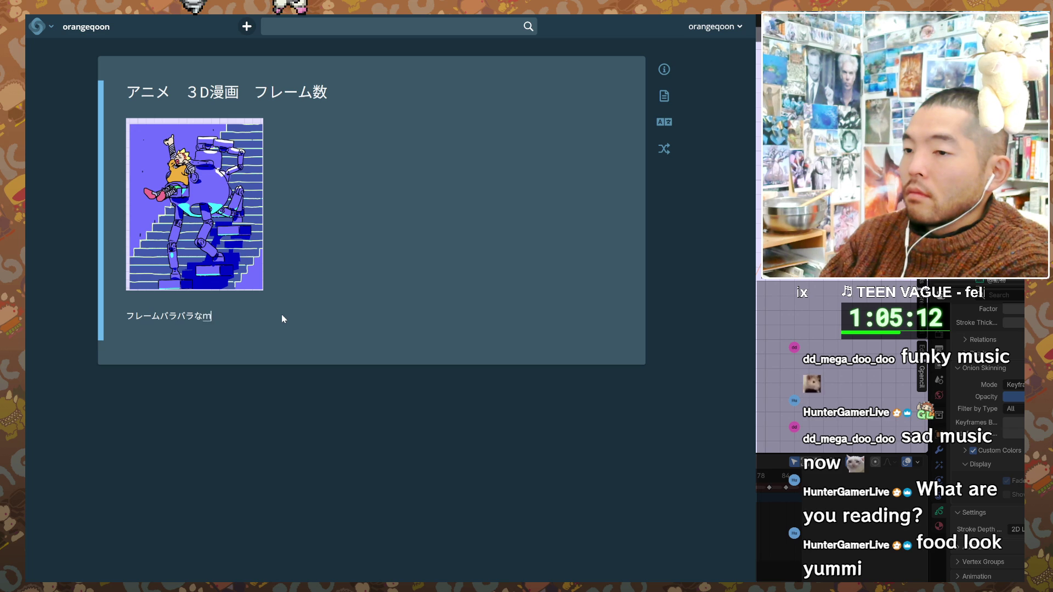
key(space)
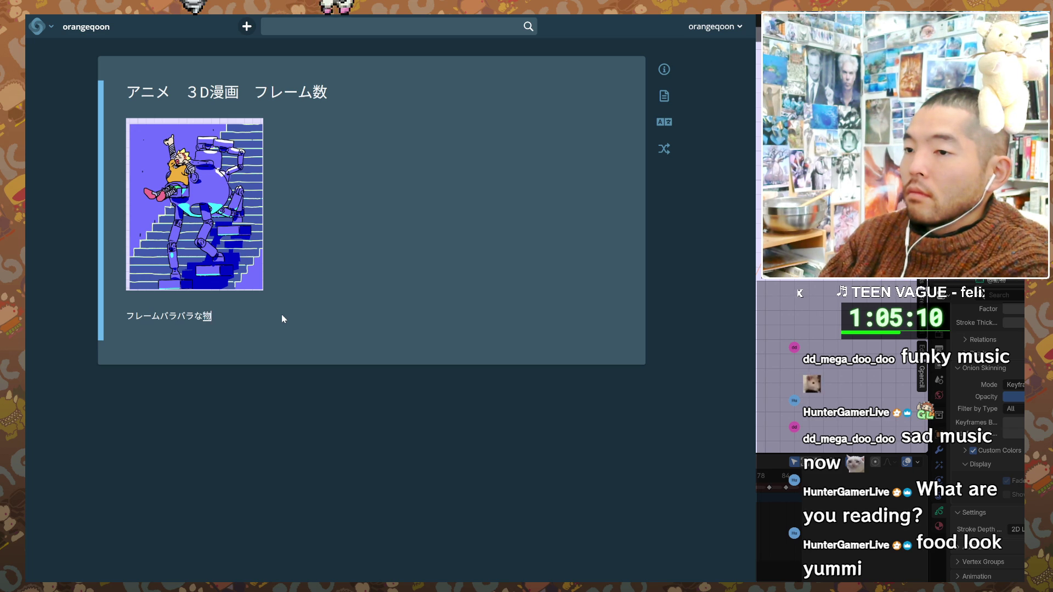
key(BackSpace)
text(こま)
key(space)
key(Return)
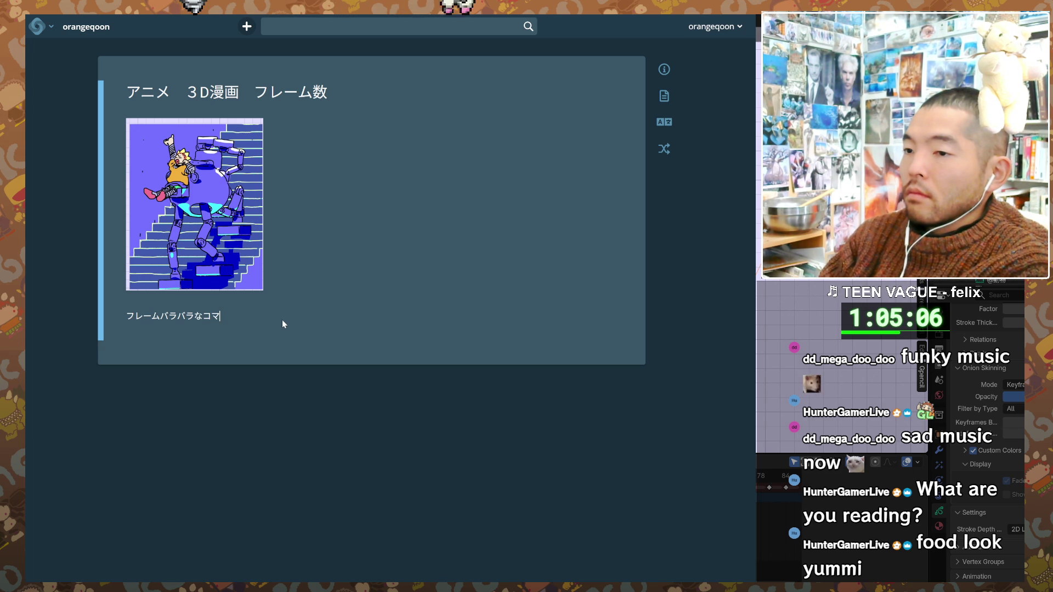
text(がふたつ。)
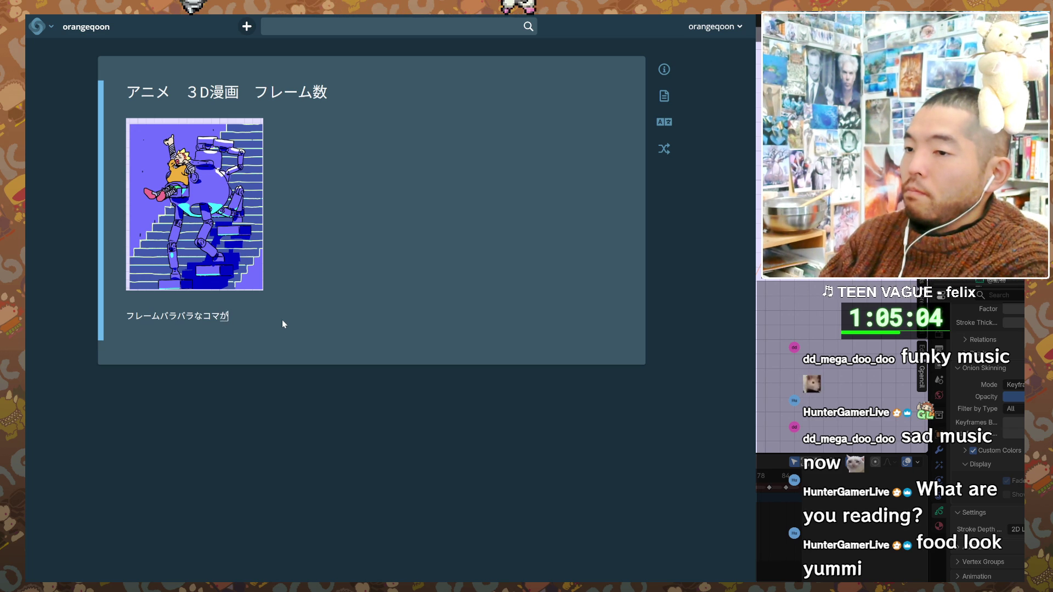
key(space)
key(Return)
key(Return)
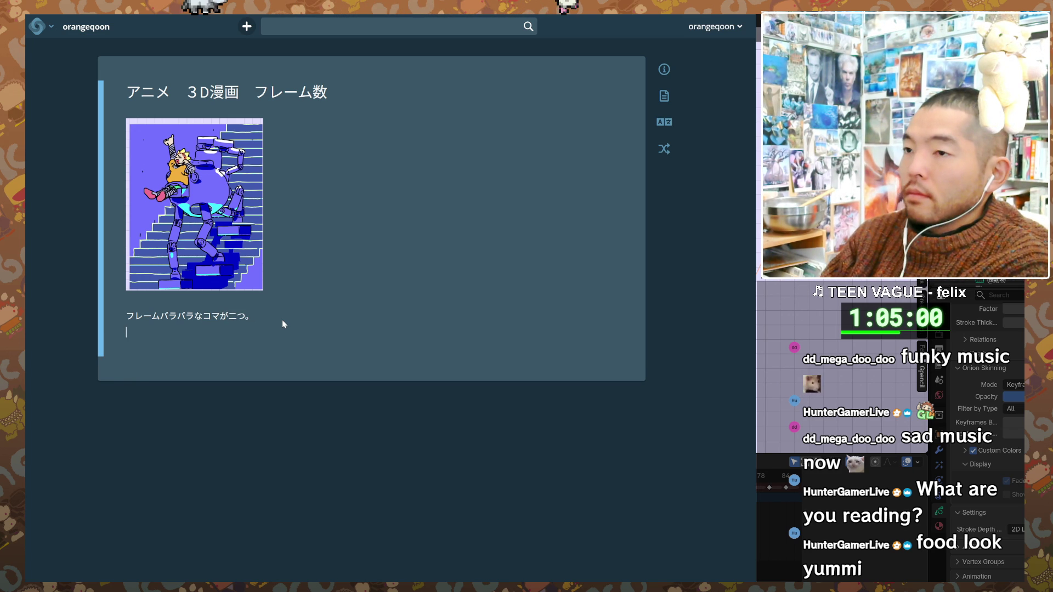
- Add the note 全部合わせる必要あるのか followed by blank lines
text(せんぶ)
key(space)
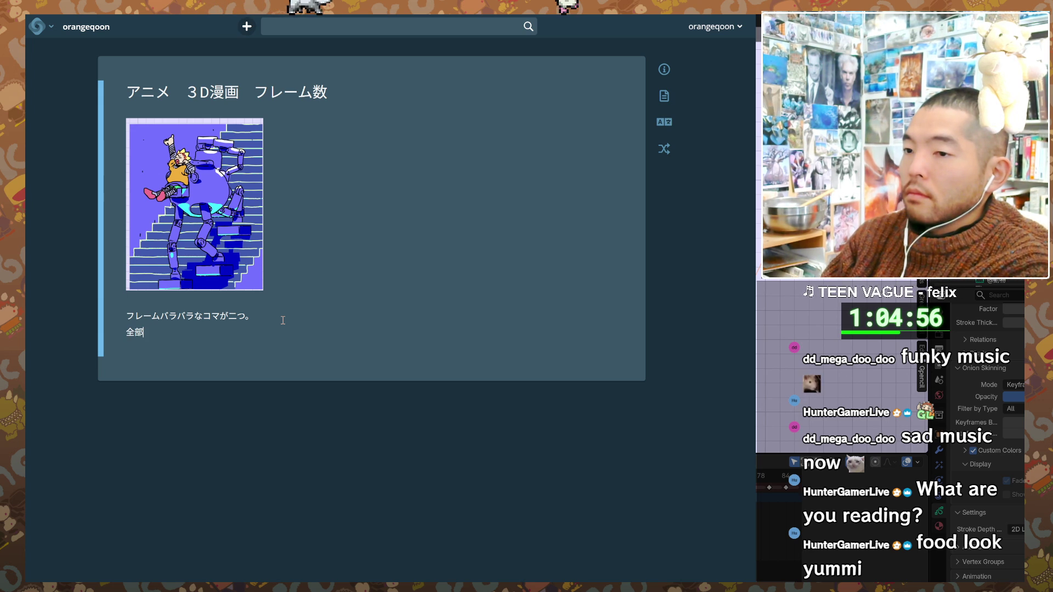
key(BackSpace)
key(BackSpace)
text(わせ r)
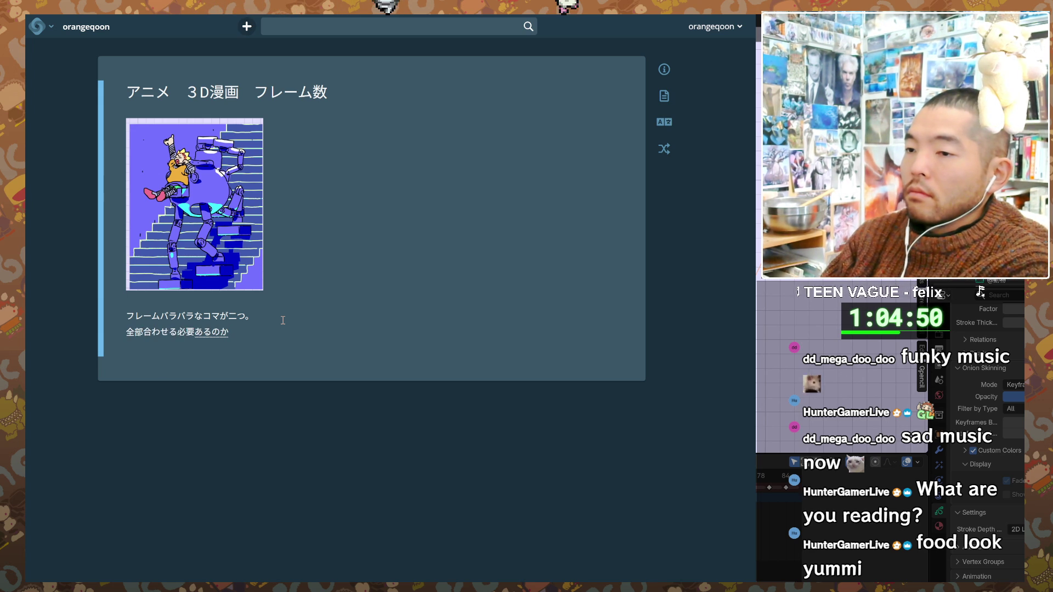
key(Return)
key(Return)
key(Return)
text(１コマ目　6)
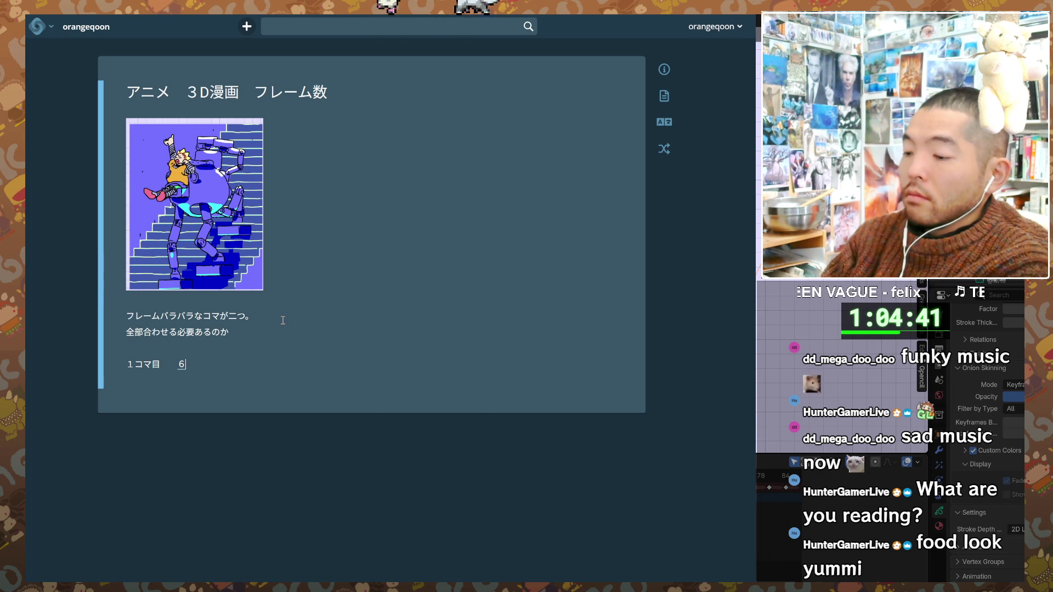
- Finish the note line '1コマ目 60フレームで1ループ' with katakana フレーム and ループ
text(0ふ)
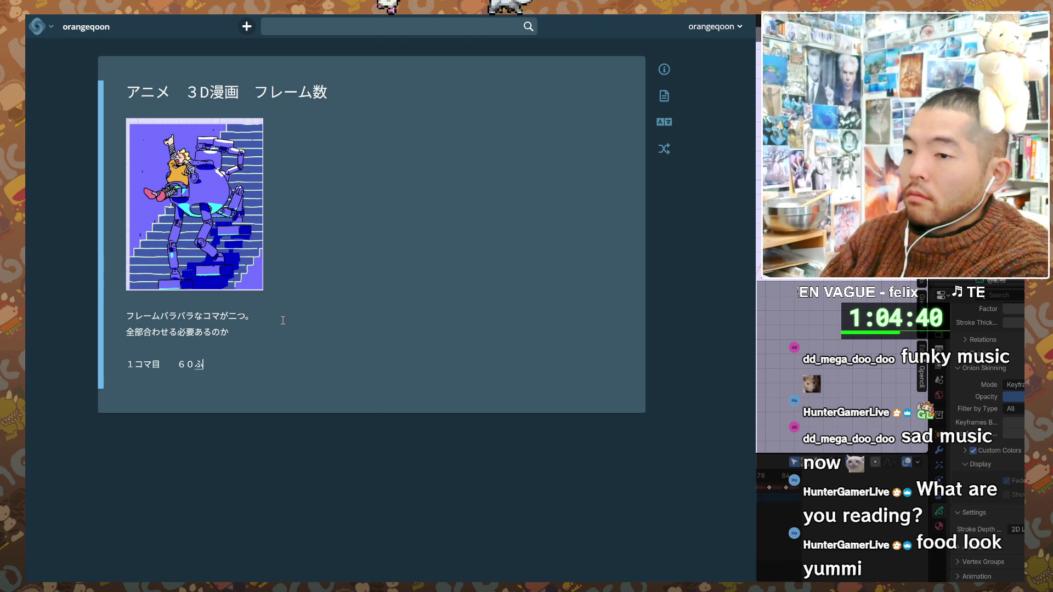
text(mu)
key(space)
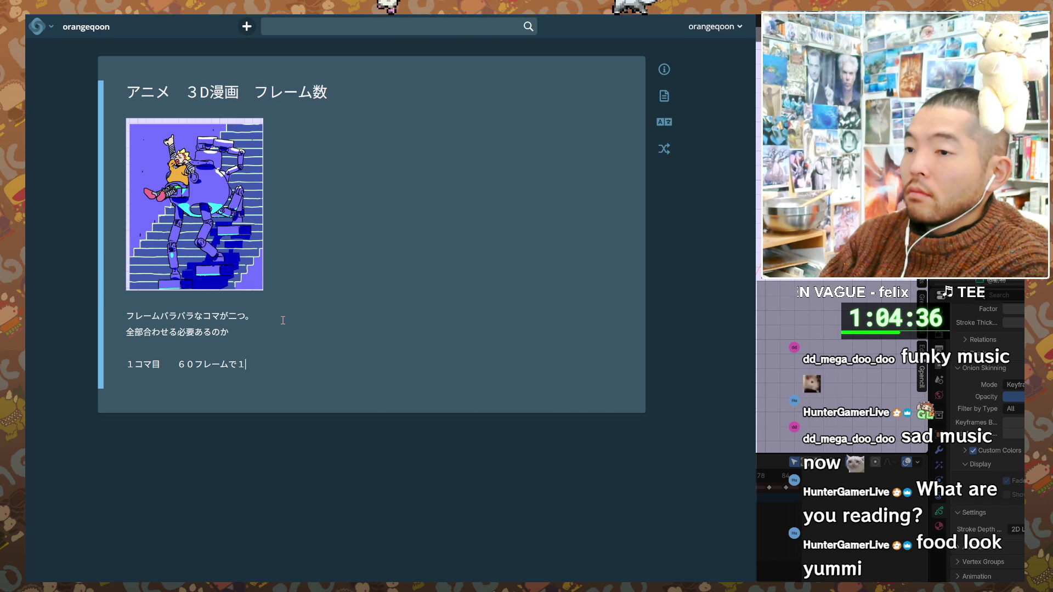
text(-pu)
key(space)
key(Return)
key(Return)
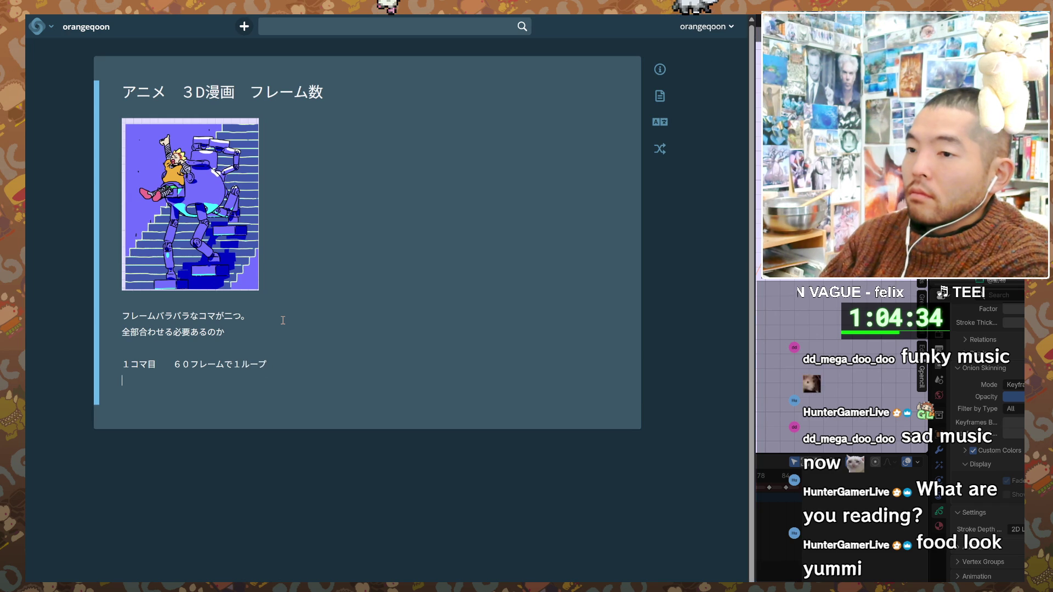
- Prefix that line with 1P, then begin the next line '1p 三コマ目 48'
key(Up)
key(Right)
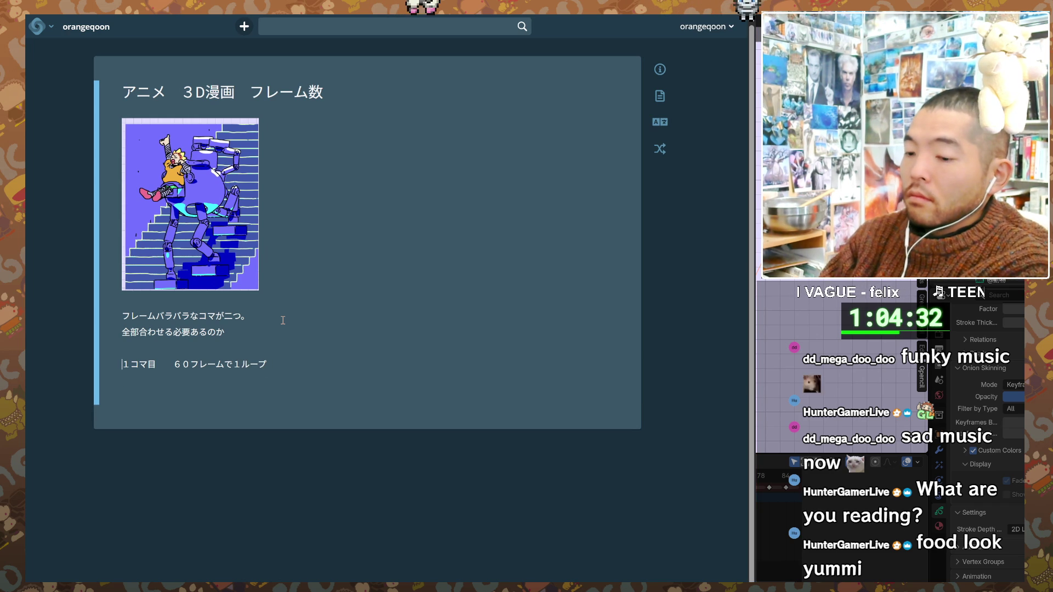
text(p 1)
key(Return)
key(Down)
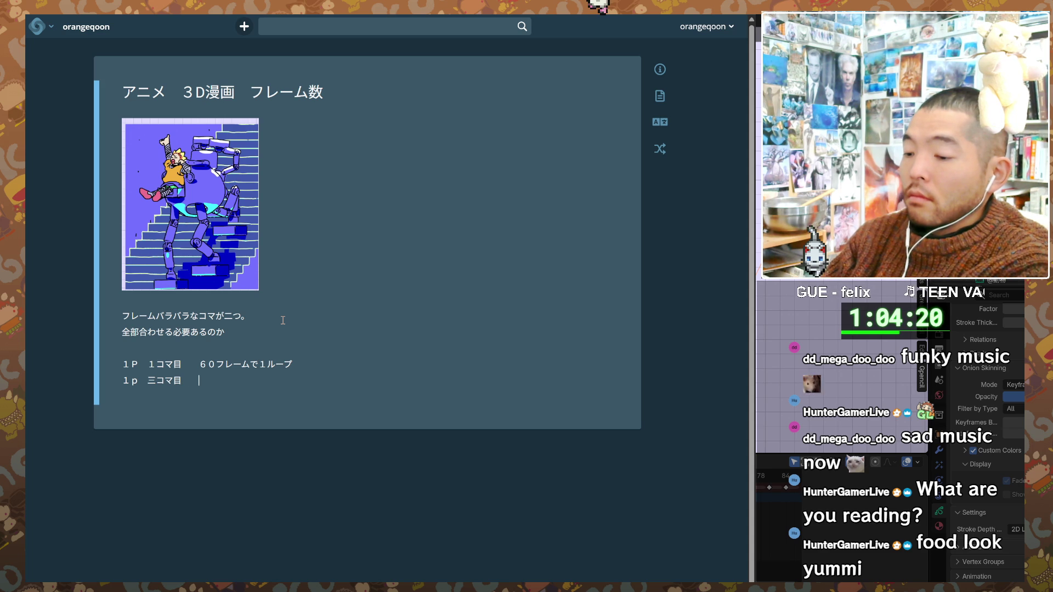
text(8)
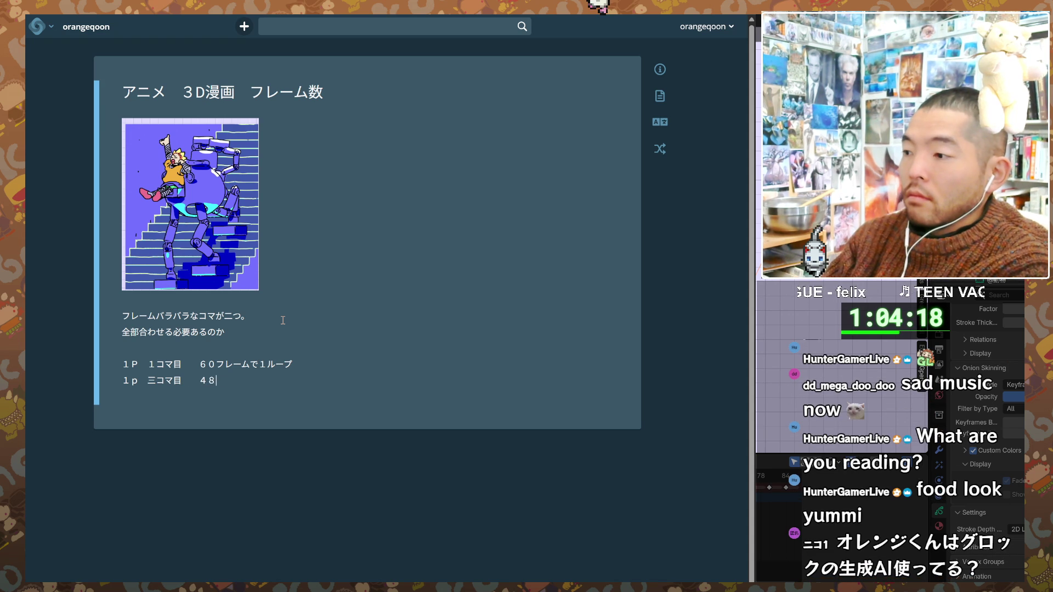
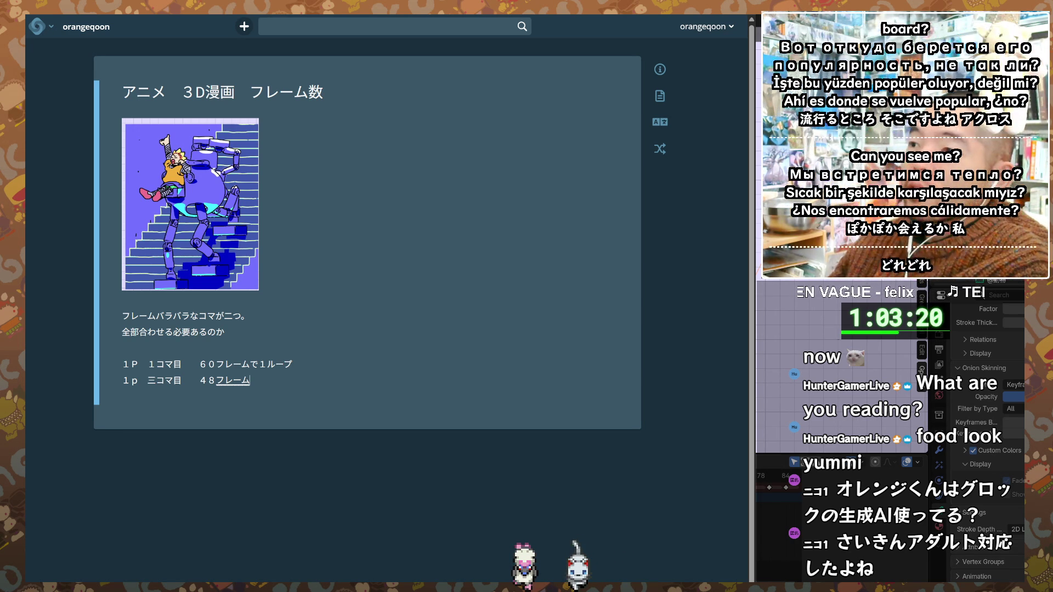
- Open a new browser tab and start entering 'Grok' in the address bar
key(ctrl+t)
text(Grok)
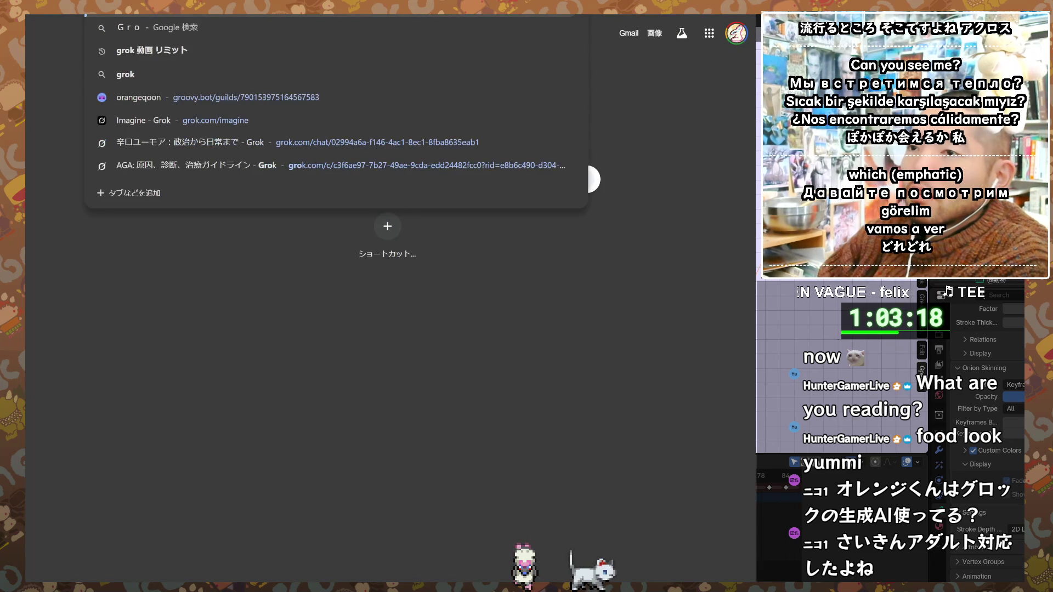
- Search Google for 'Grok.comアダルト', then refine the query to 'Grok アダルト'
key(BackSpace)
key(BackSpace)
key(BackSpace)
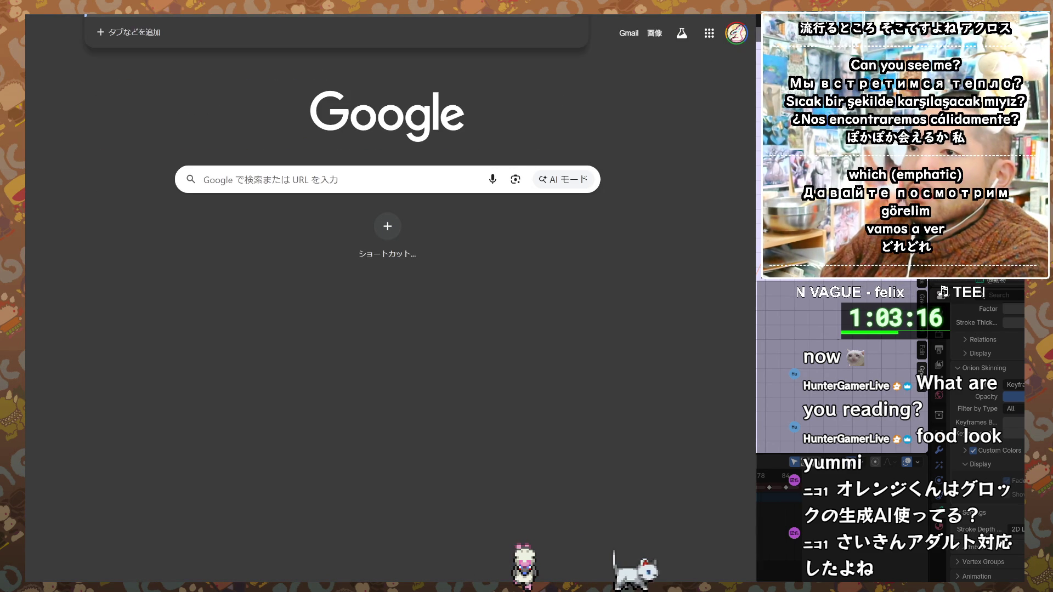
text(Grok.comアダルト)
key(Return)
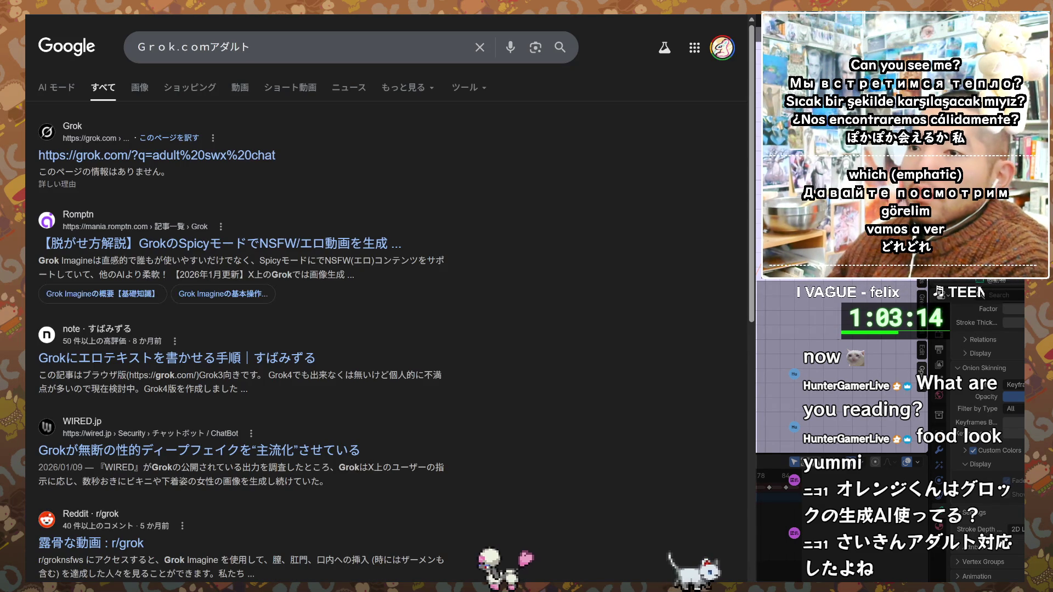
click(210, 48)
key(BackSpace)
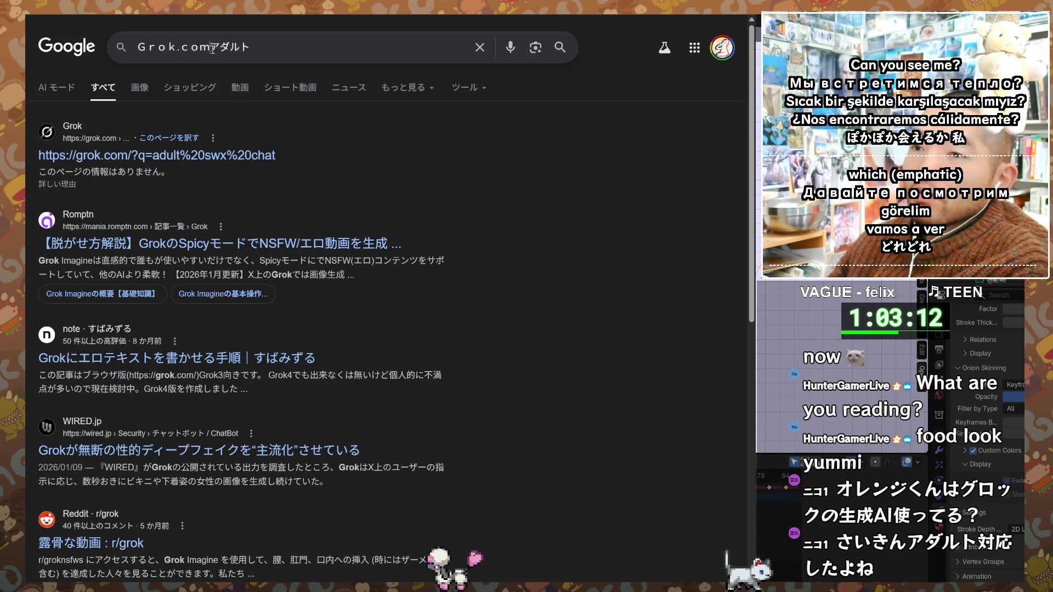
key(BackSpace)
key(BackSpace)
key(BackSpace)
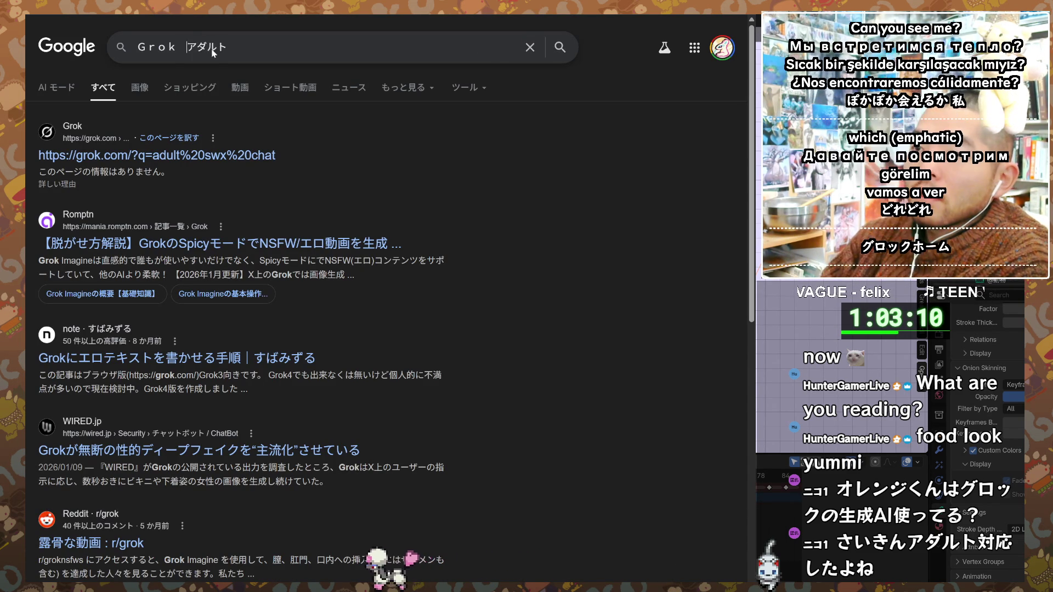
key(Return)
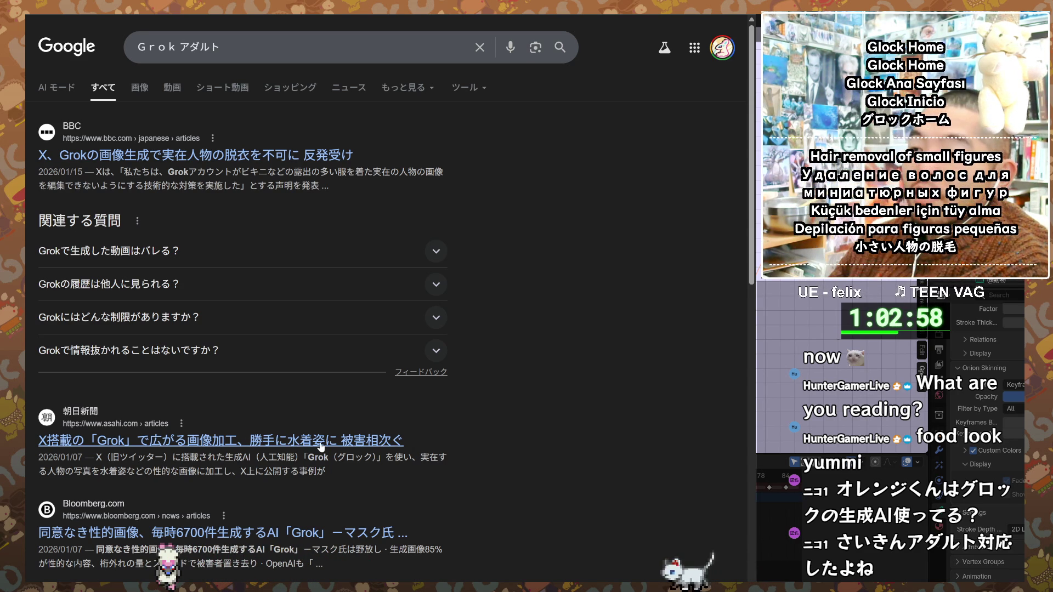
- Scroll through the 'Grok アダルト' results, led by BBC and Asahi articles, and back up
scroll(321, 447, down, 3)
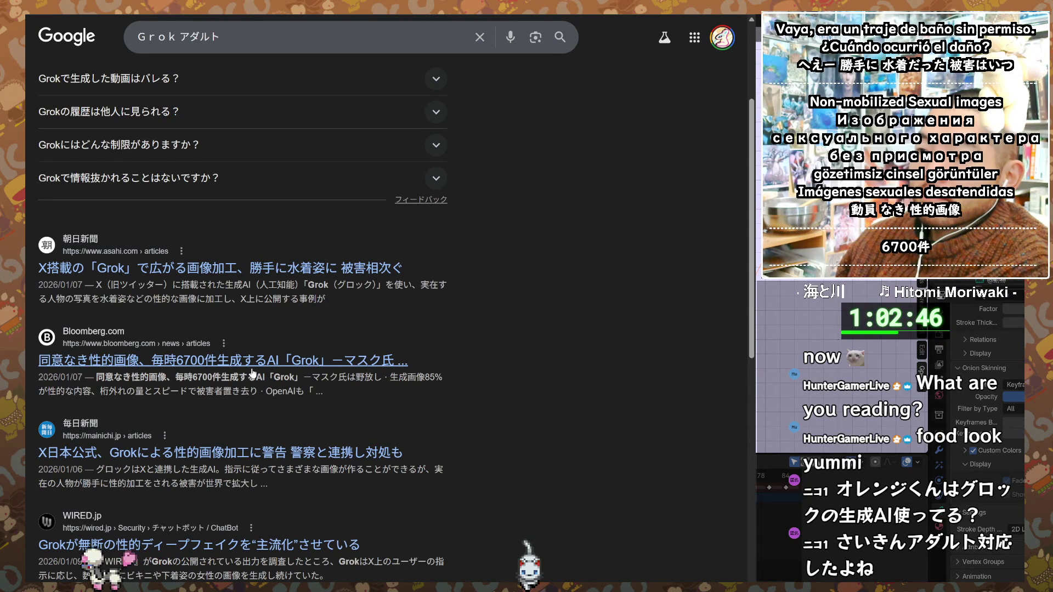
scroll(253, 372, down, 1)
scroll(253, 373, down, 3)
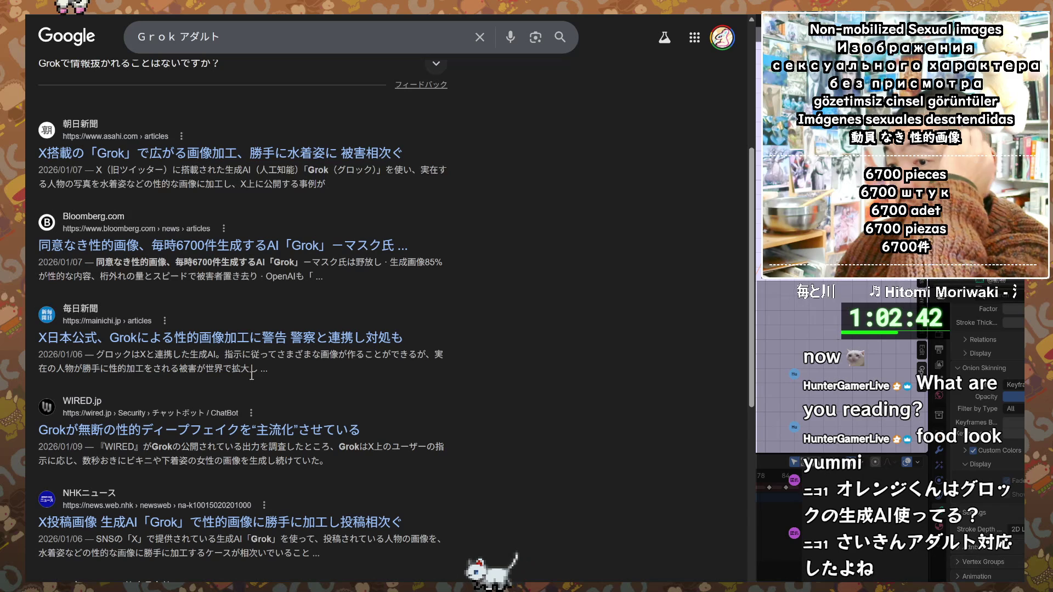
scroll(252, 374, down, 3)
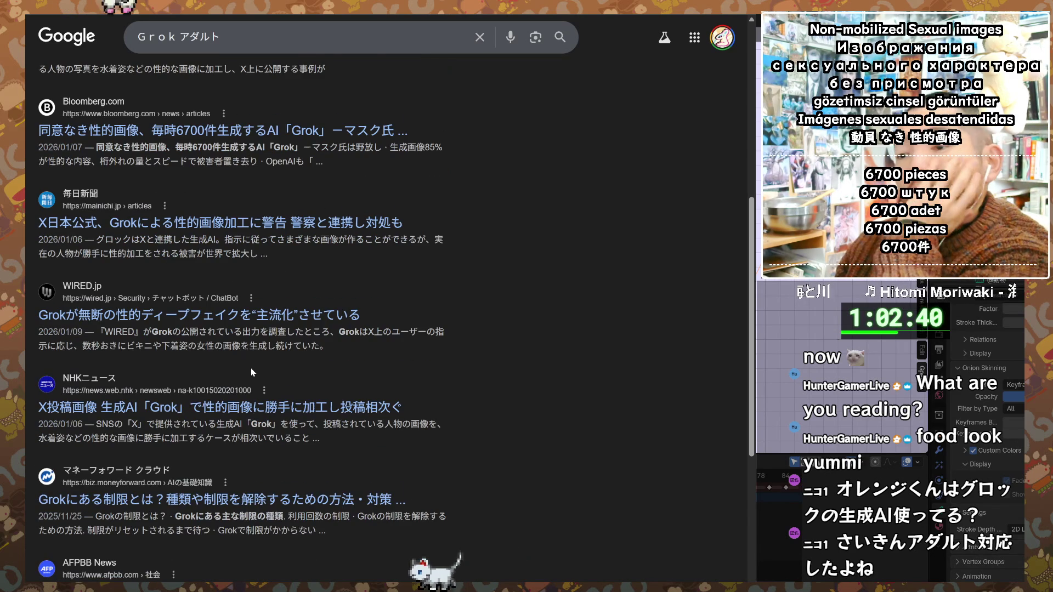
scroll(252, 372, up, 7)
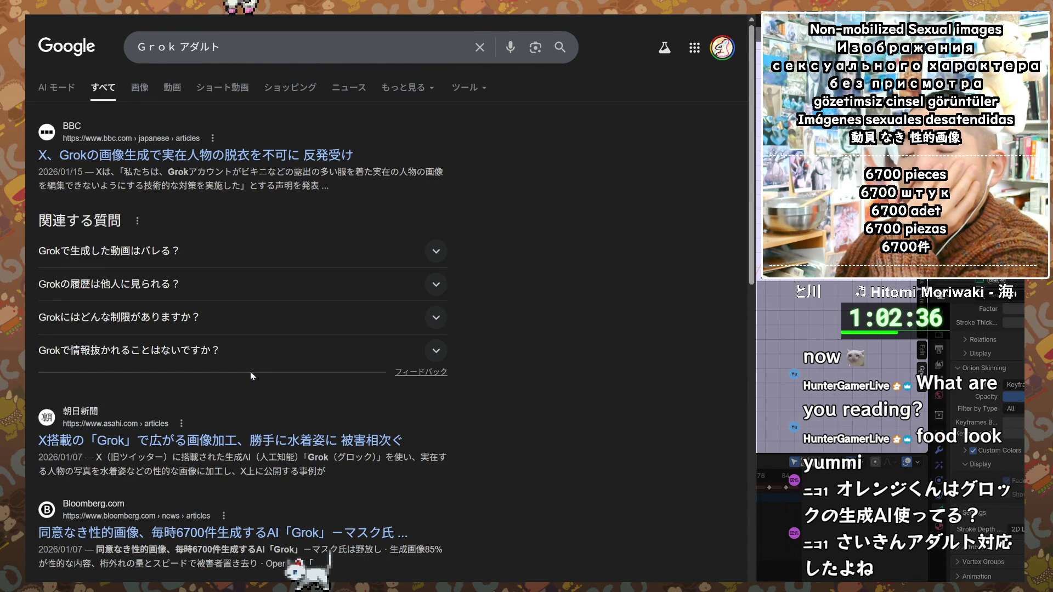
click(306, 53)
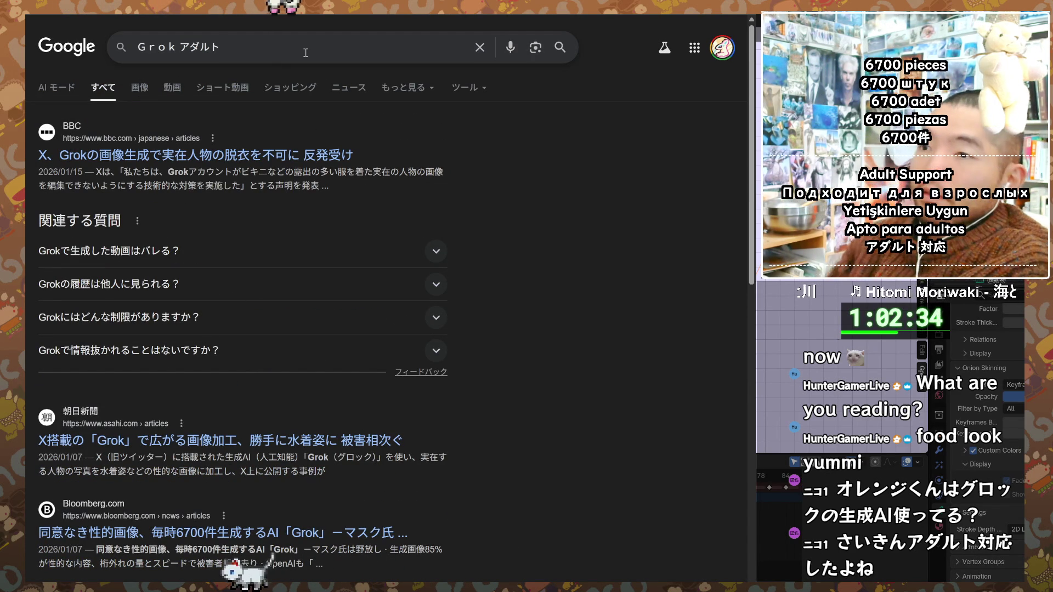
- Search for 'Grok アダルト対応' and move to the second page of results
text(対応)
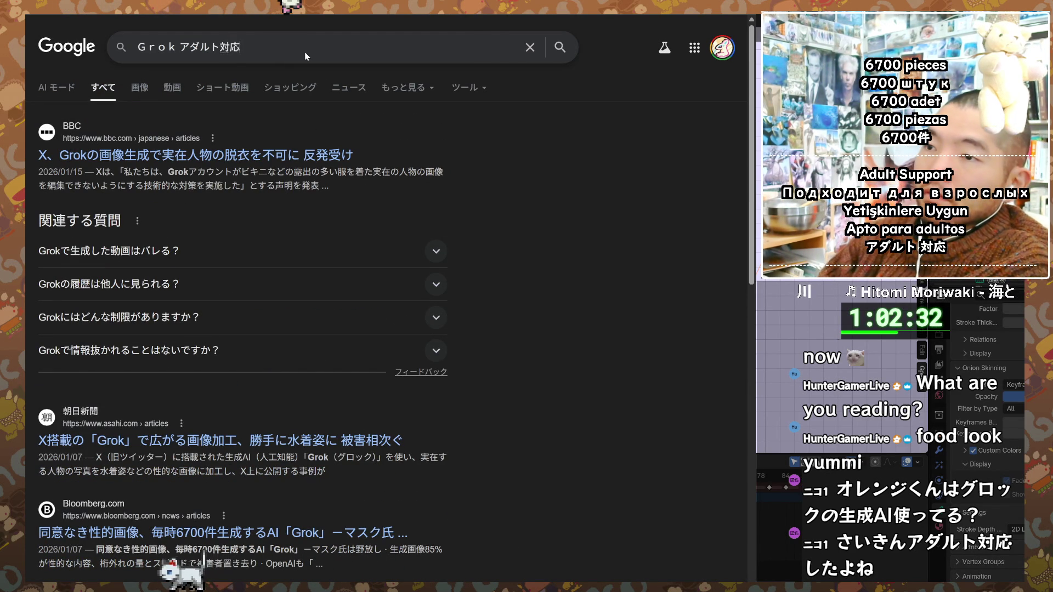
key(Return)
key(Return)
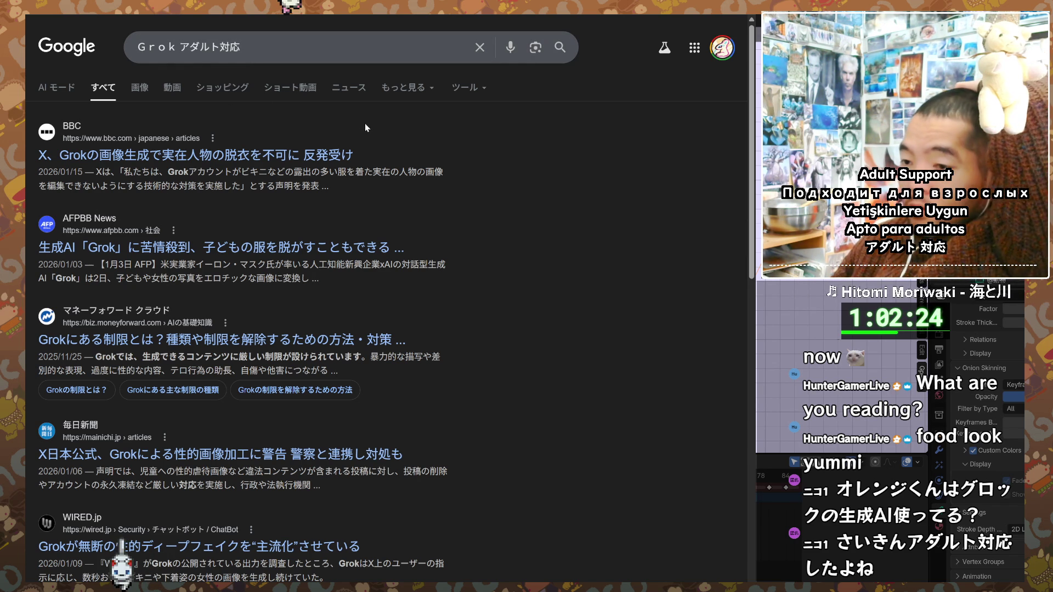
scroll(363, 119, down, 2)
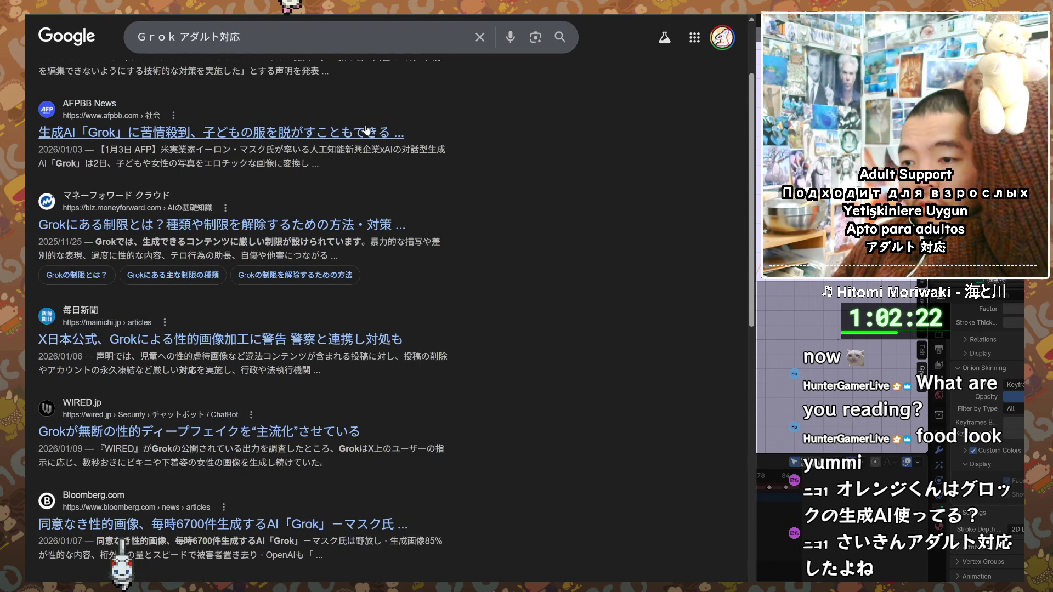
scroll(366, 129, down, 2)
scroll(365, 129, down, 3)
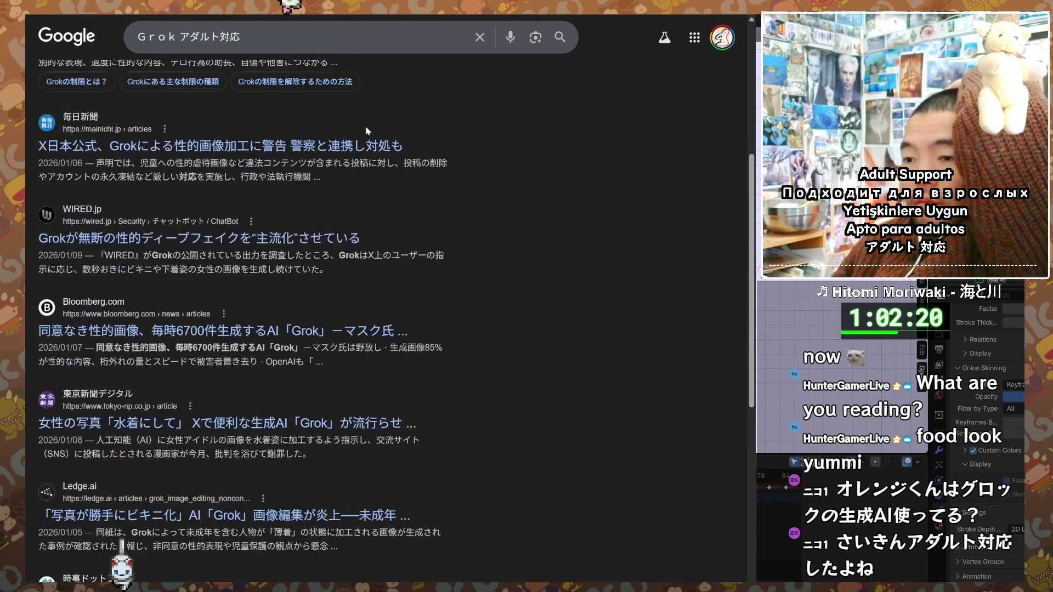
scroll(367, 130, down, 3)
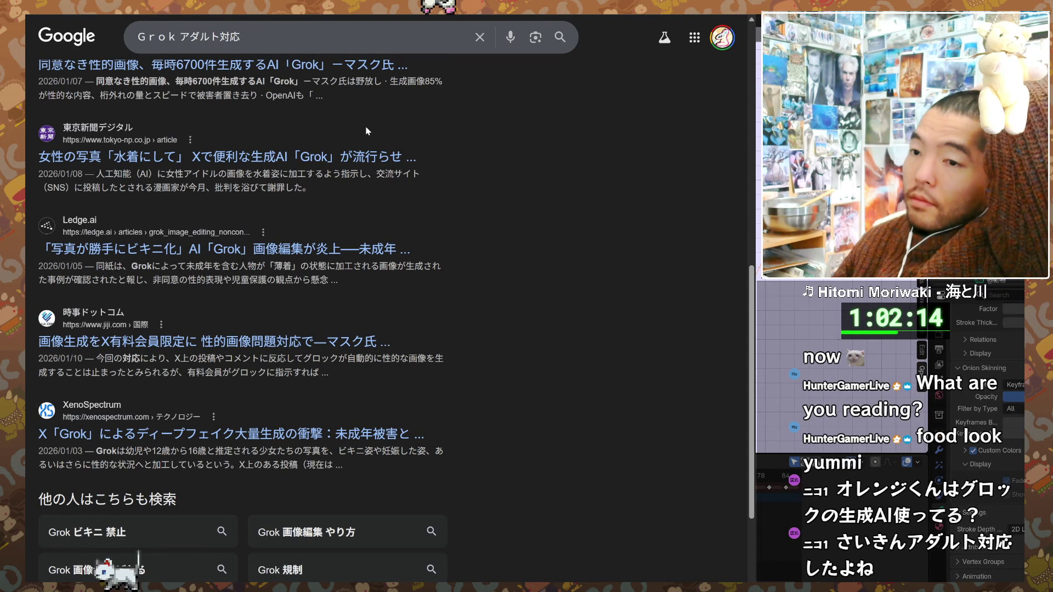
scroll(367, 130, down, 3)
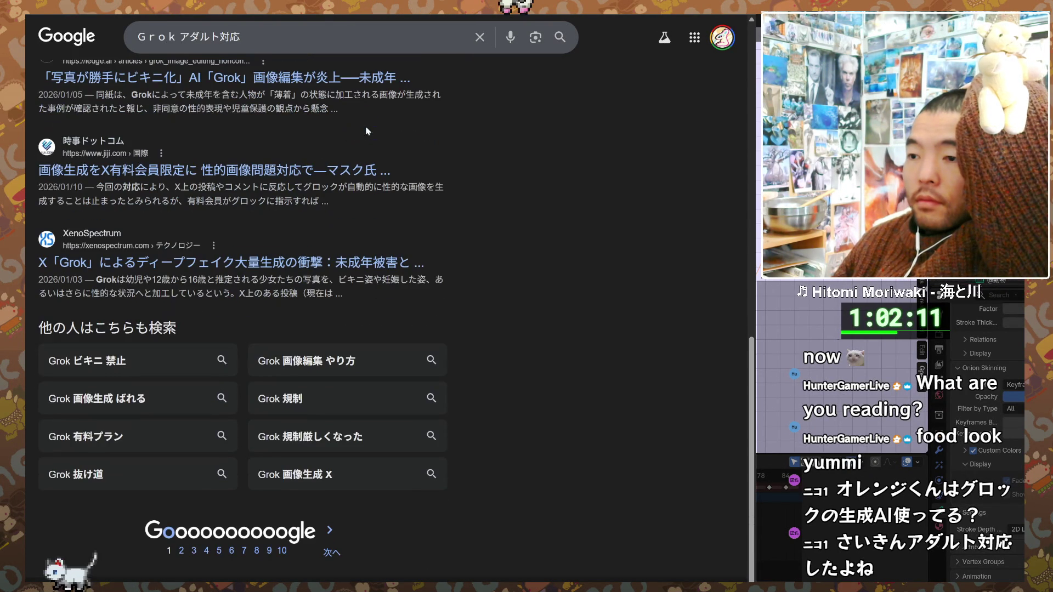
click(337, 556)
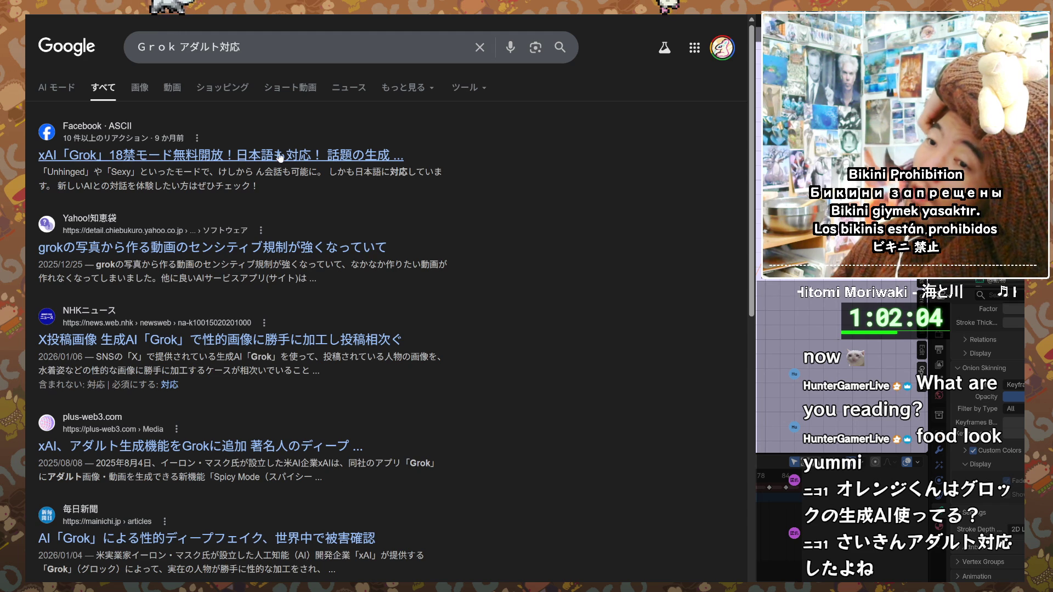
- Read the ASCII Facebook post on Grok's free 18+ mode, then return to the Scrapbox note
click(280, 156)
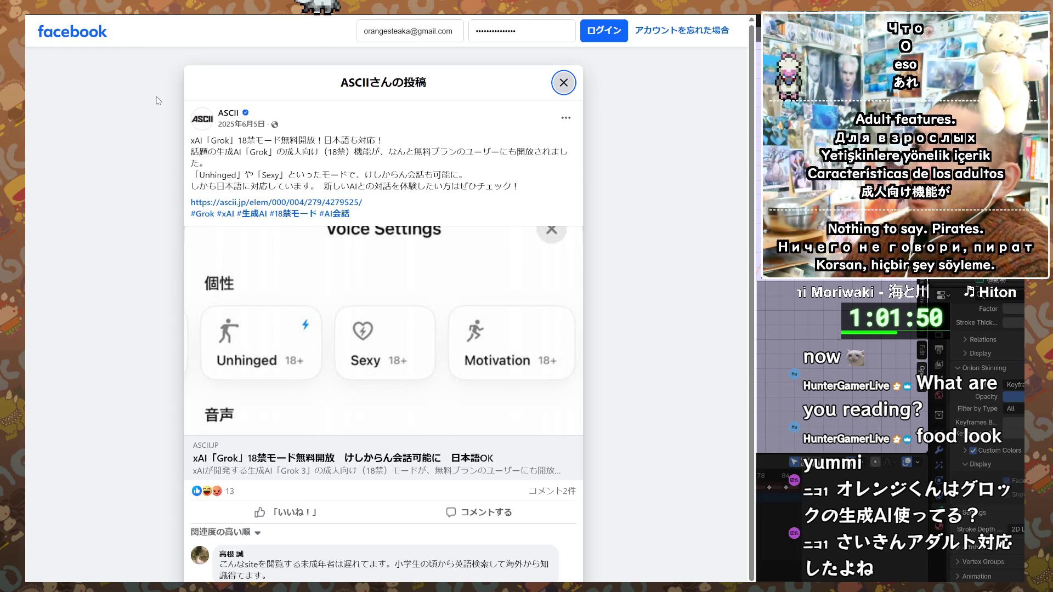
key(alt+Tab)
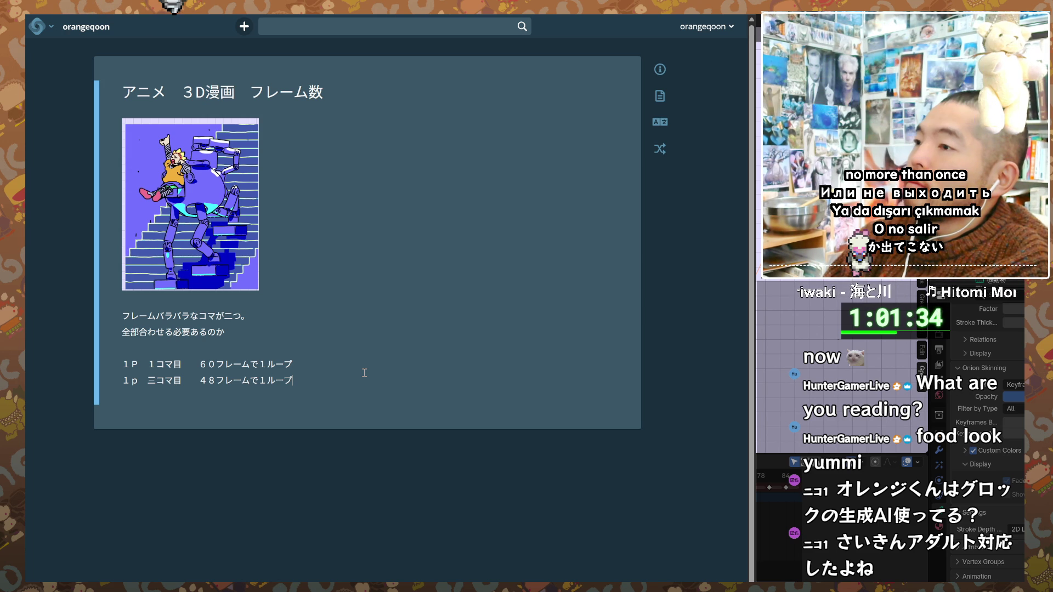
- Add the 24-frame multiples 48, 72, 96, 120 to the frame-count note
key(Return)
key(Return)
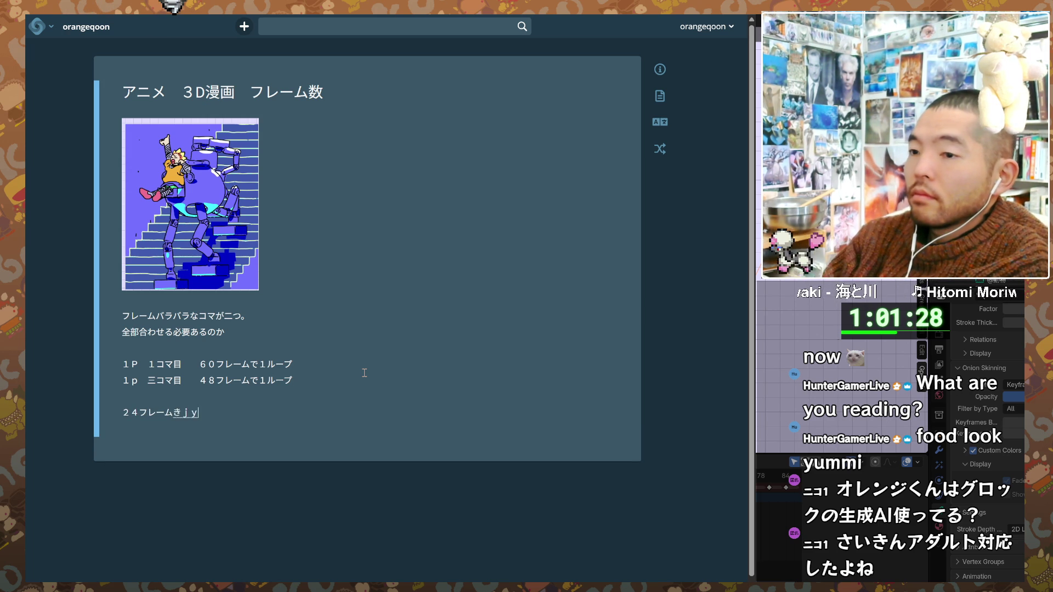
text(基準で)
key(Return)
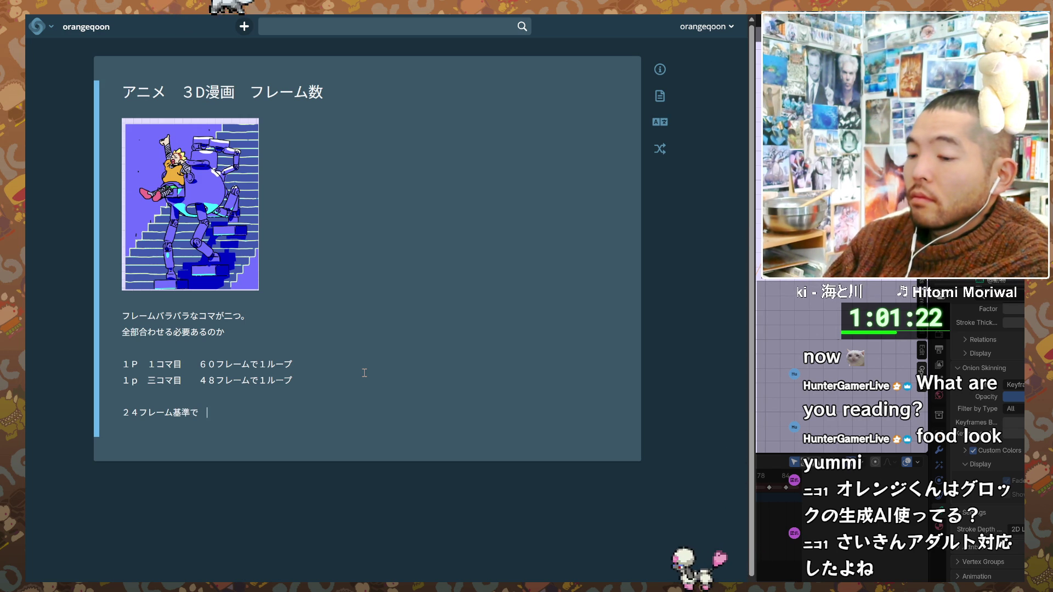
text(48)
key(Return)
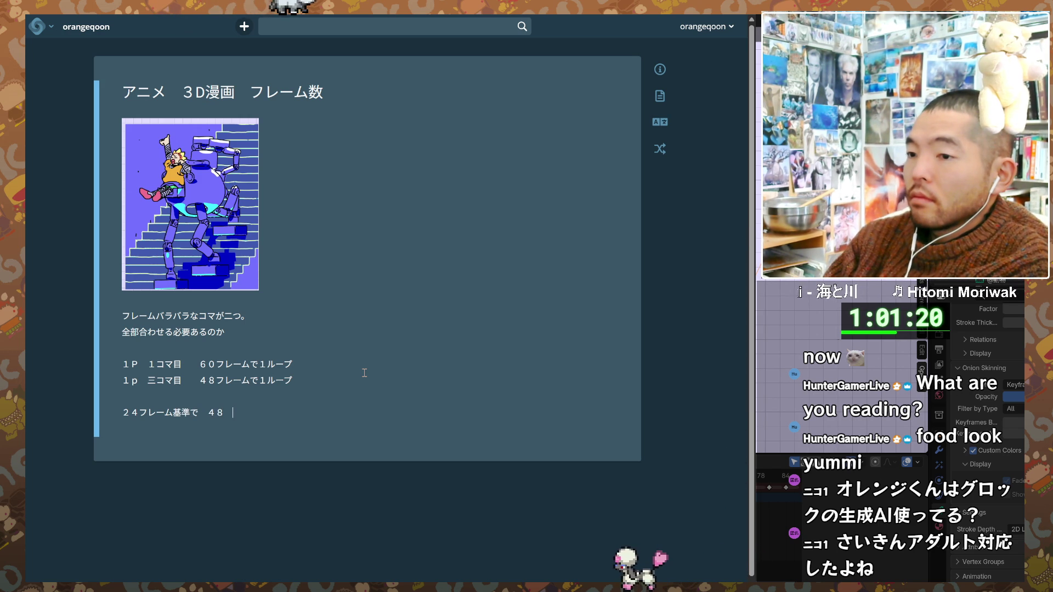
text(、)
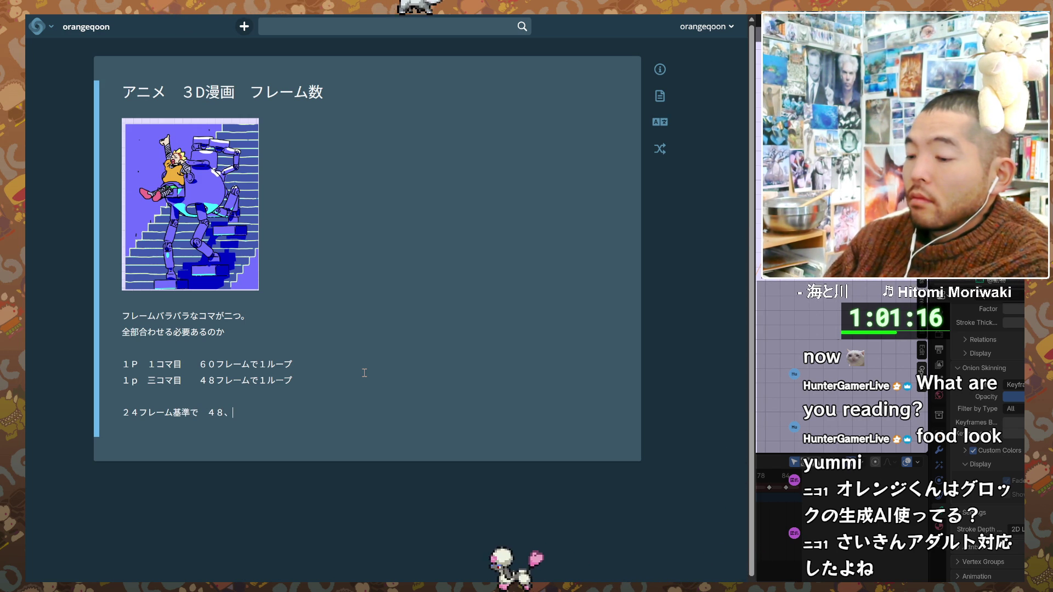
text(72,)
key(Return)
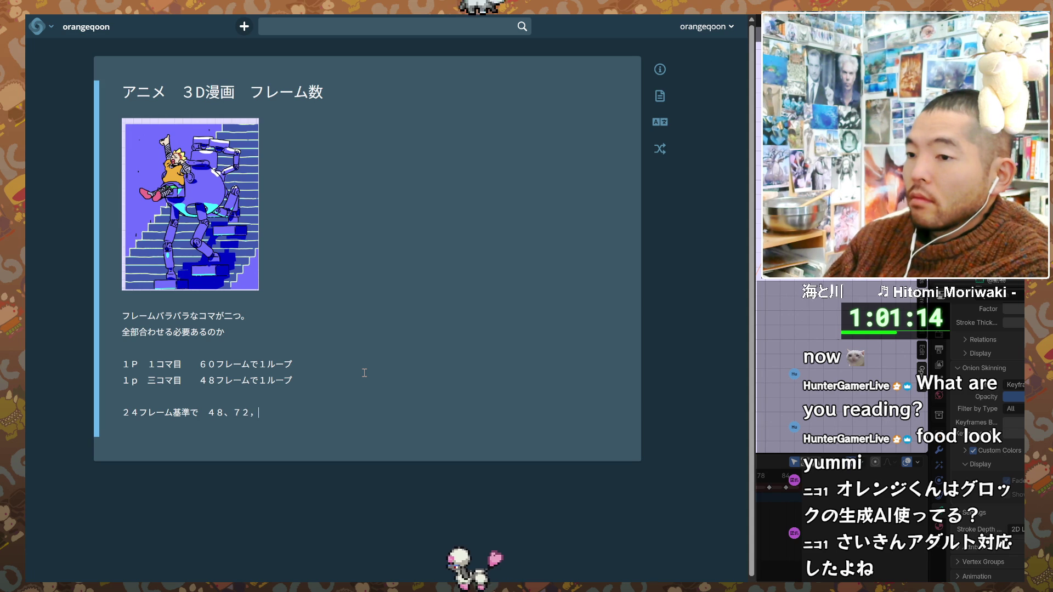
text(9)
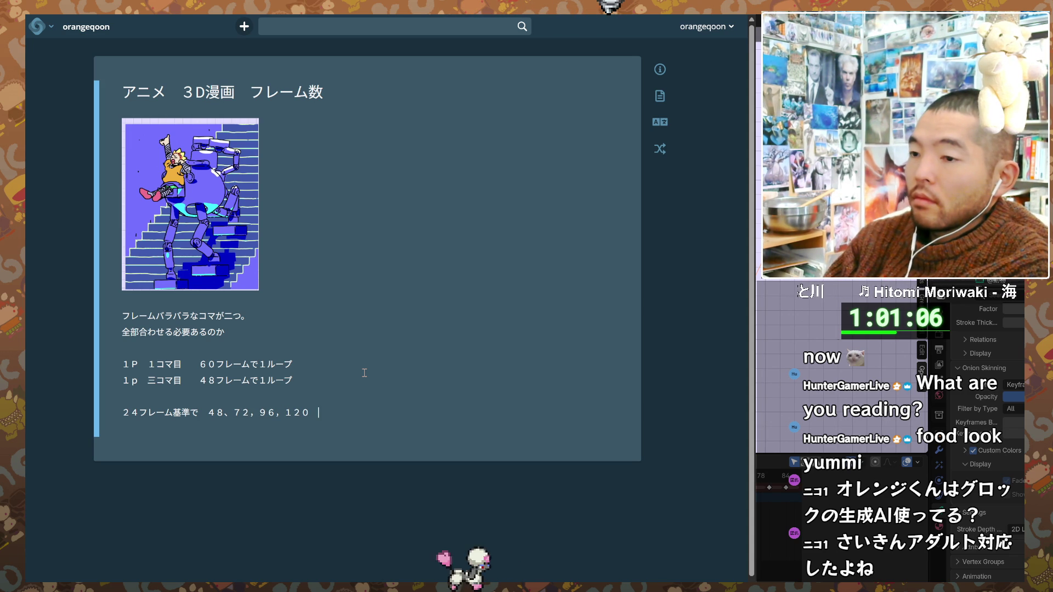
- Write the conclusion that loops should use divisors of 120 (120を割れる数でループさせる)
key(Return)
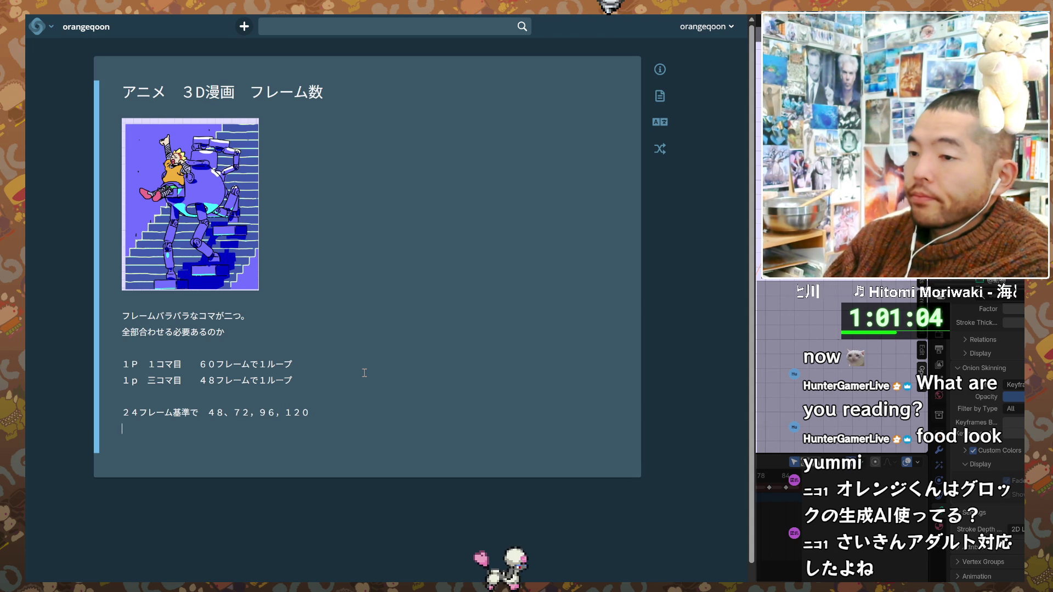
text(だから、)
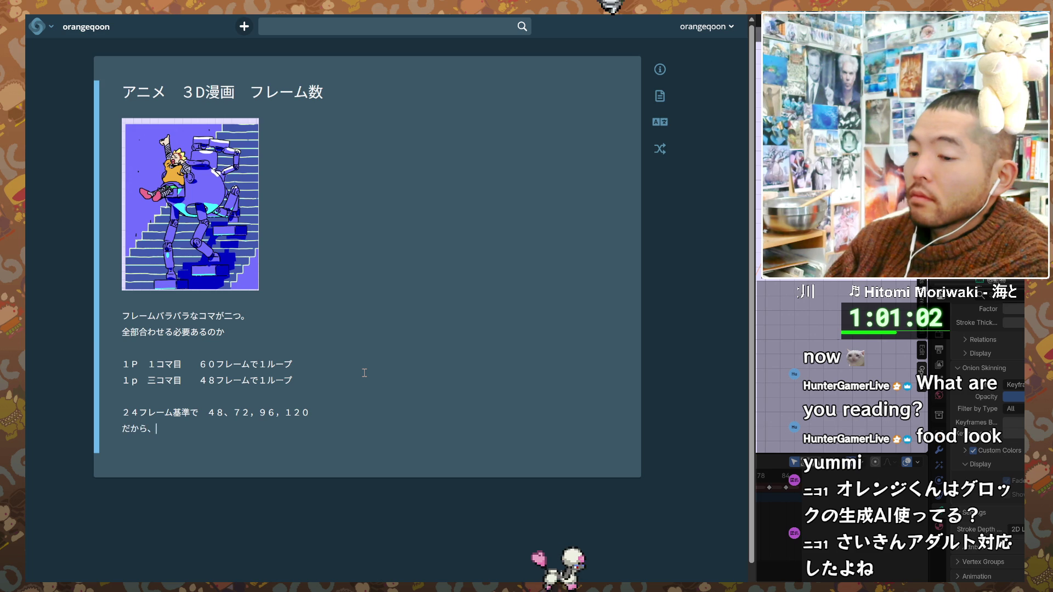
text(１２０)
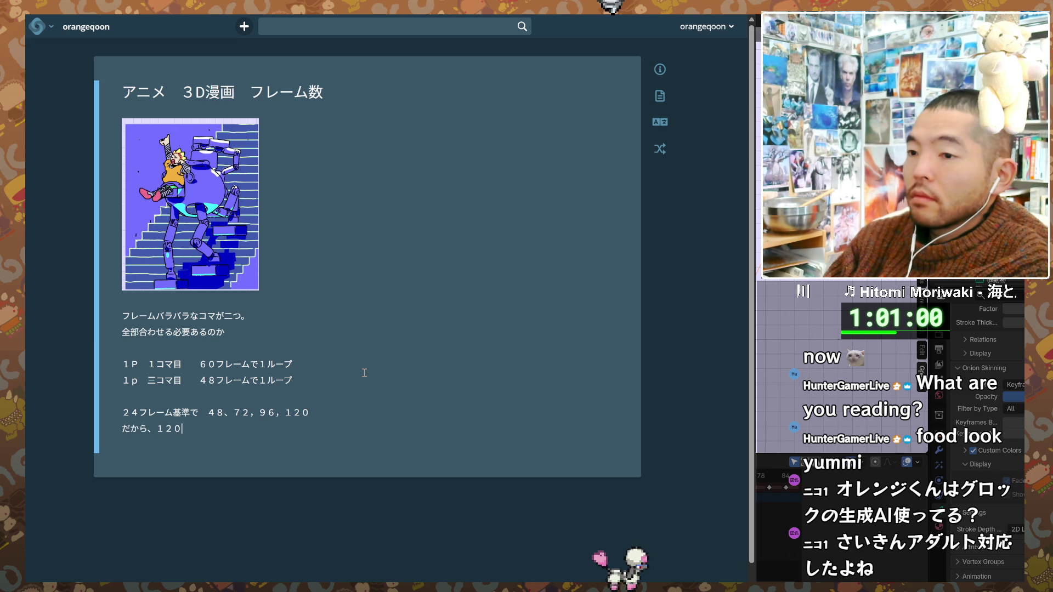
text(d)
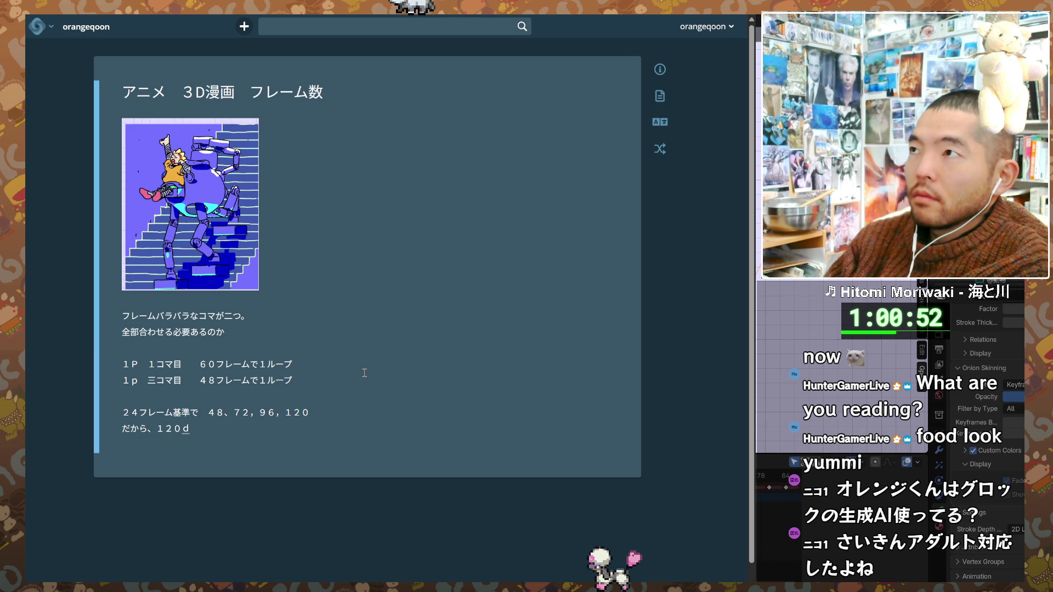
key(BackSpace)
text(最大で、)
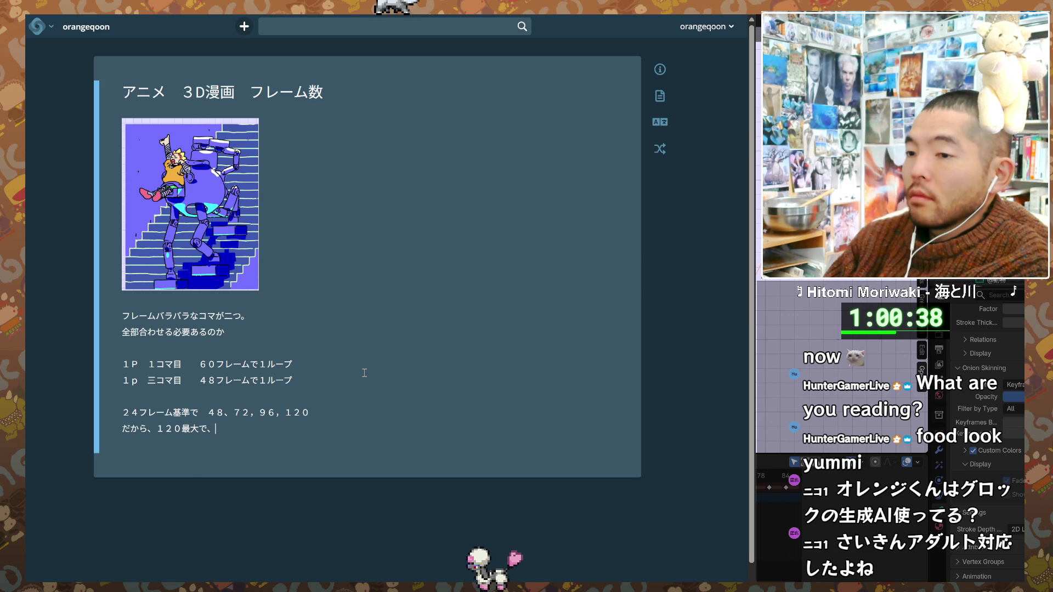
text(120を割れる数でるー)
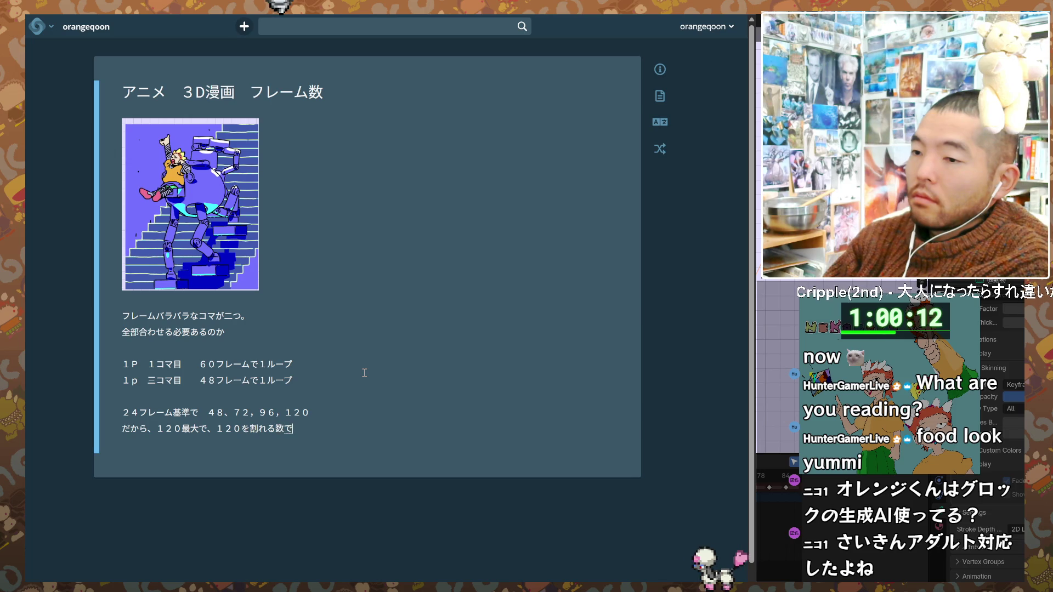
text(ぷさせる)
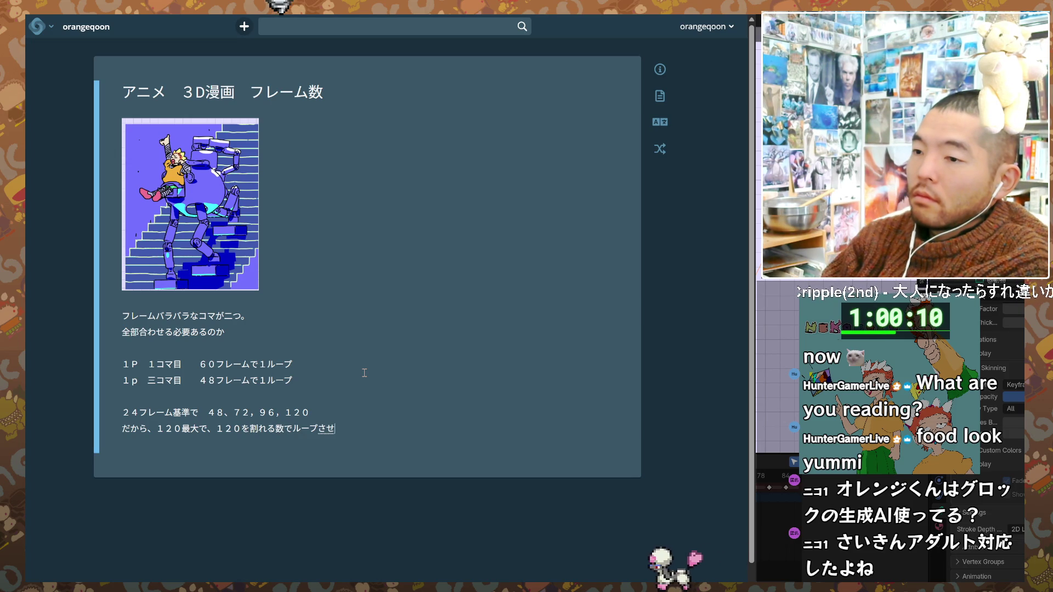
key(Return)
- Extend the title to 'アニメ 3D漫画 フレーム数いくらにする？' and add a #blender tag at the bottom
click(344, 94)
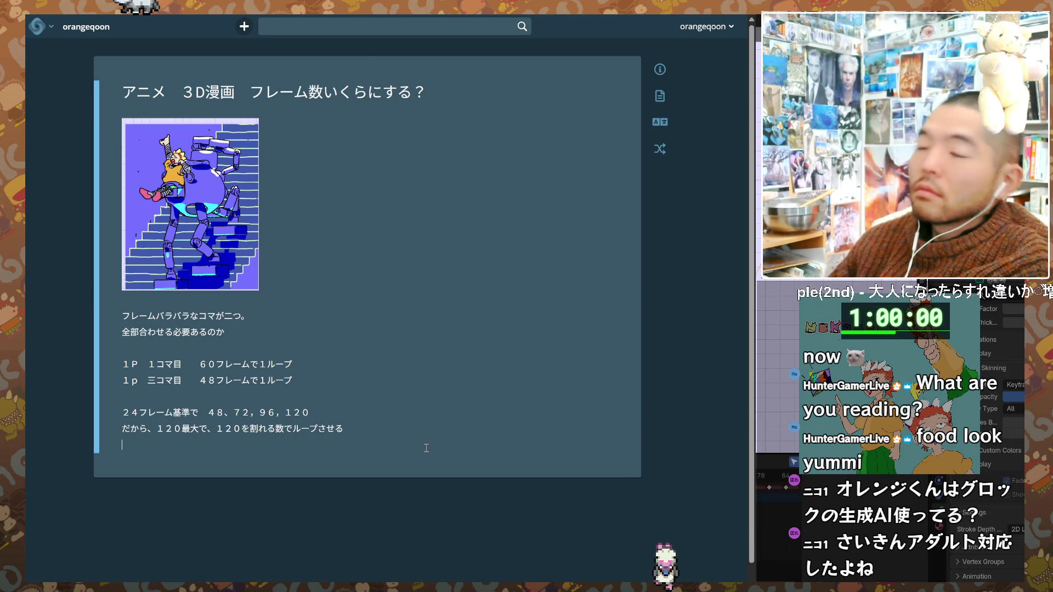
key(Return)
key(Return)
text(#)
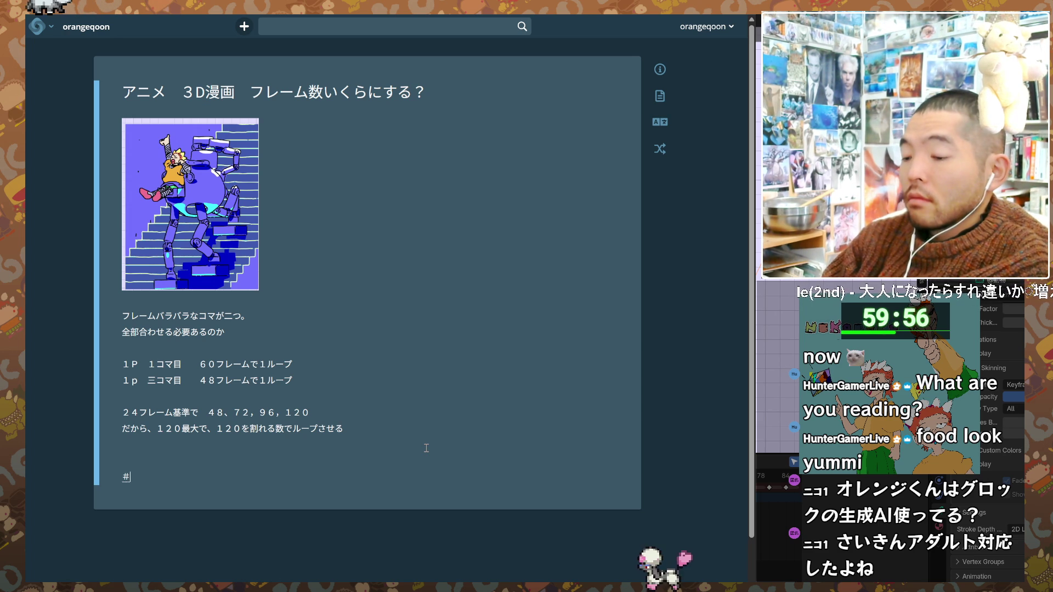
text(Blender)
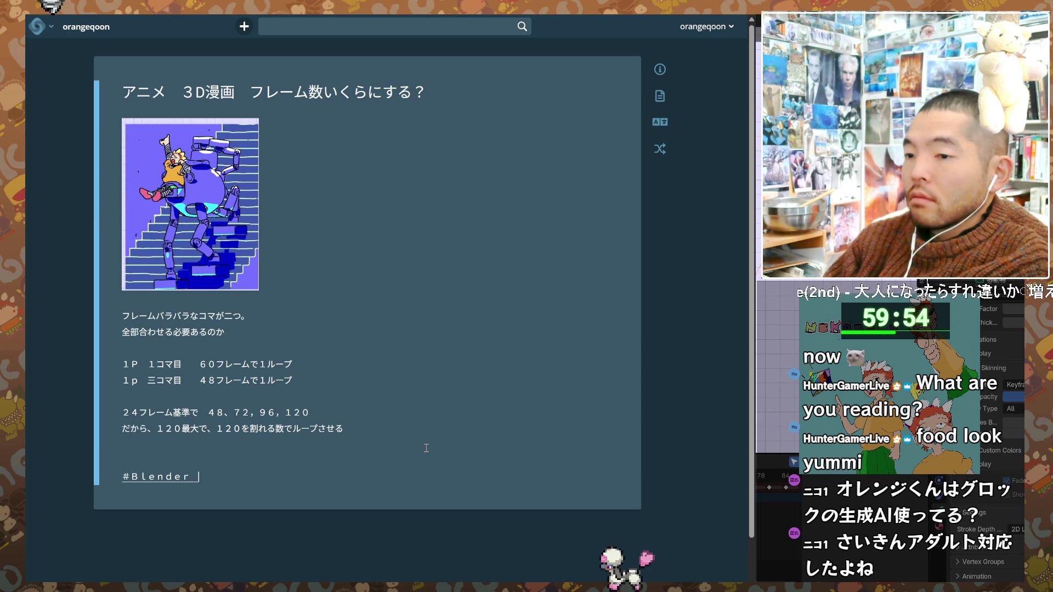
key(BackSpace)
key(BackSpace)
key(BackSpace)
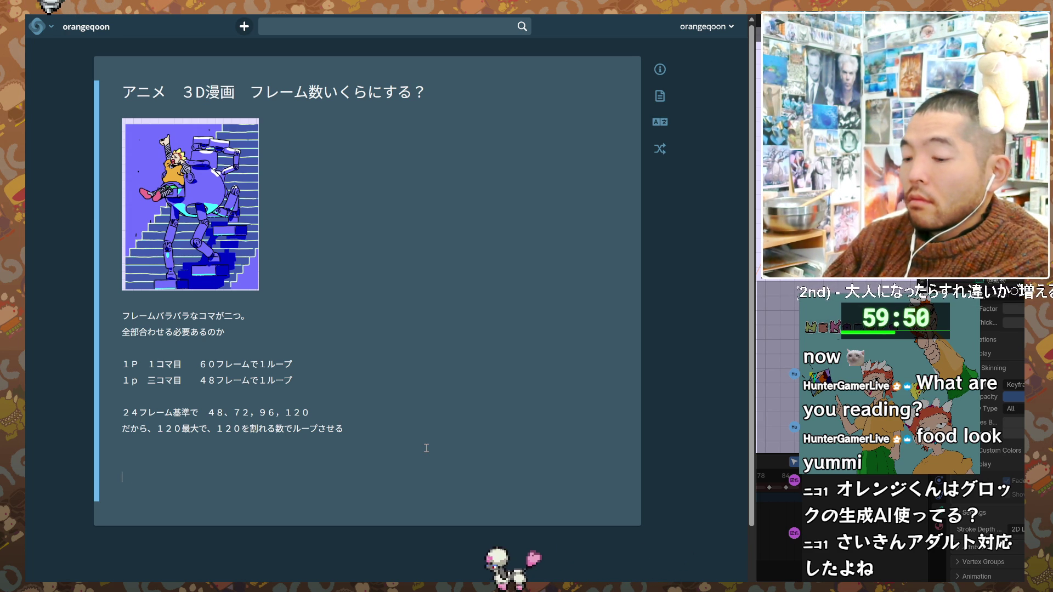
text(#blender)
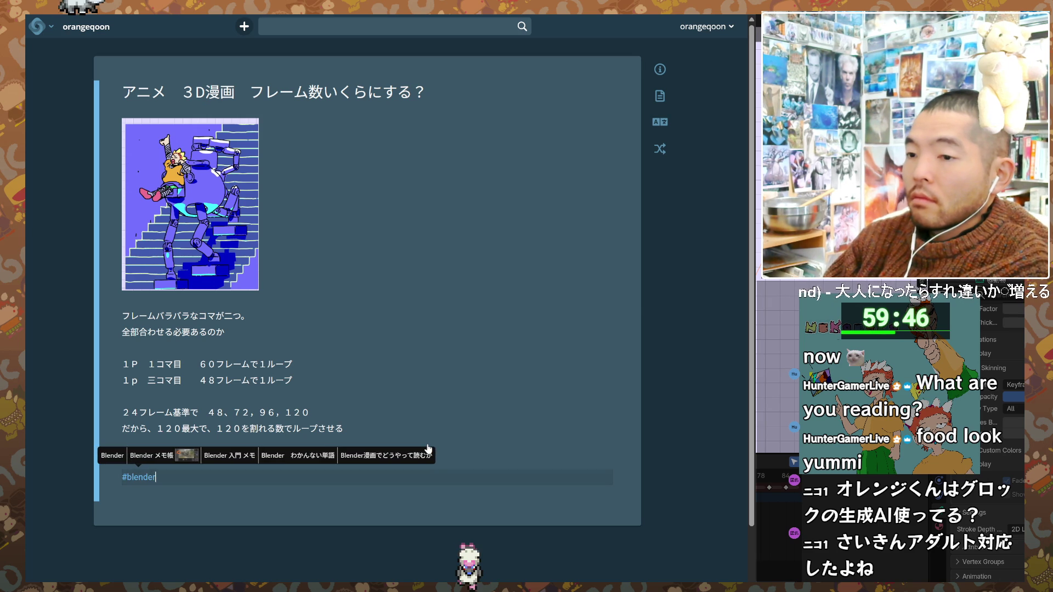
key(Return)
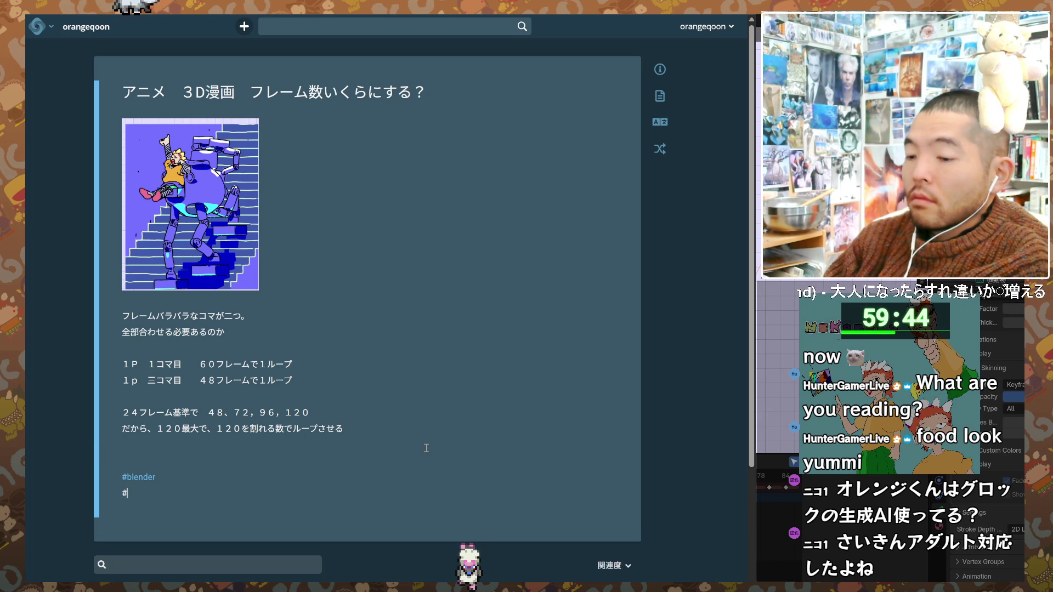
text(#3)
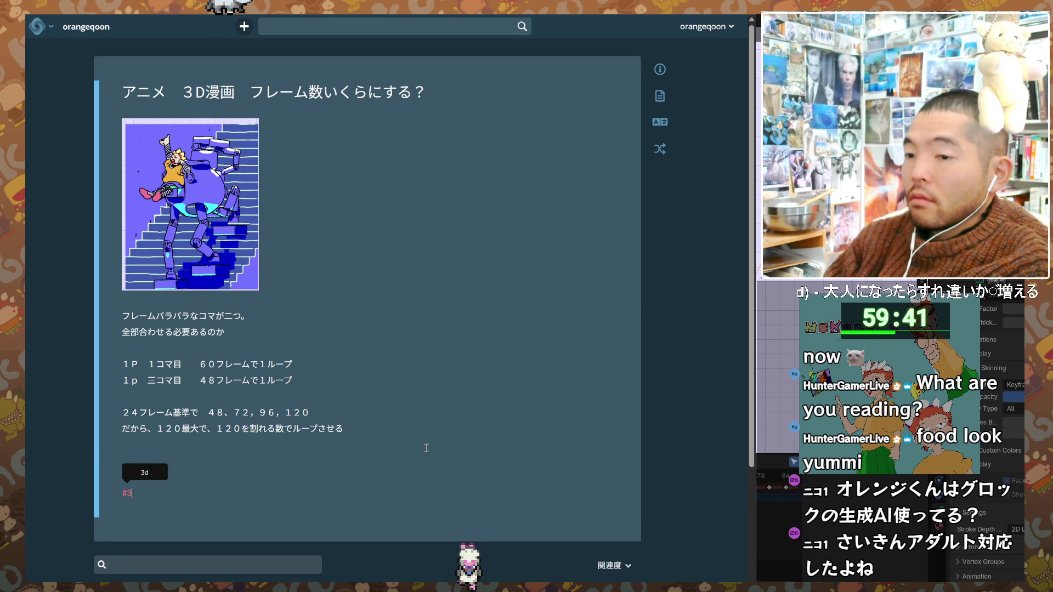
- Add a #3dmanga tag below #blender and place the cursor on the empty line above
text(dmanga)
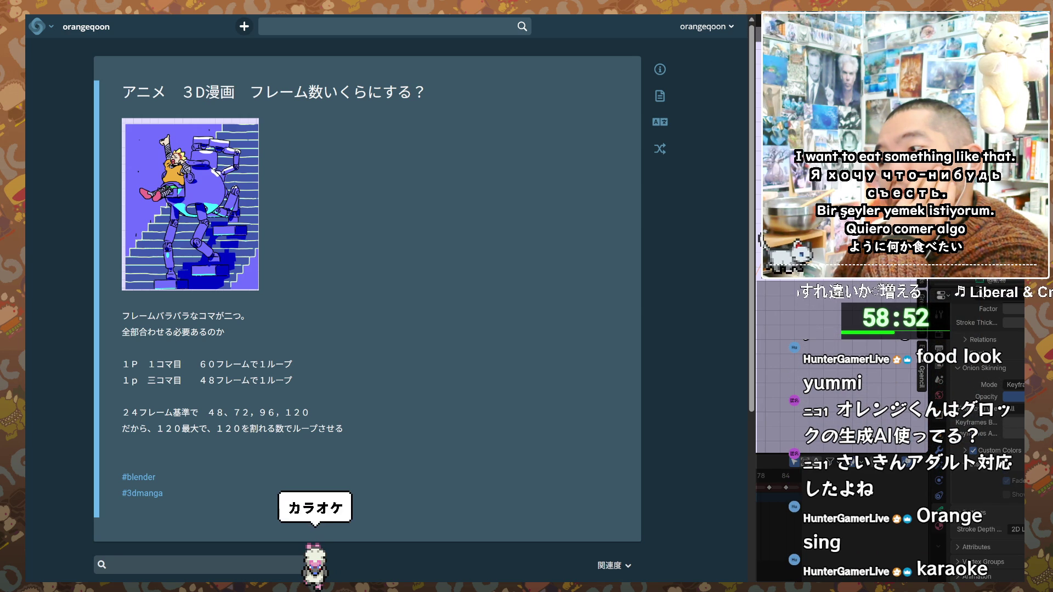
click(402, 465)
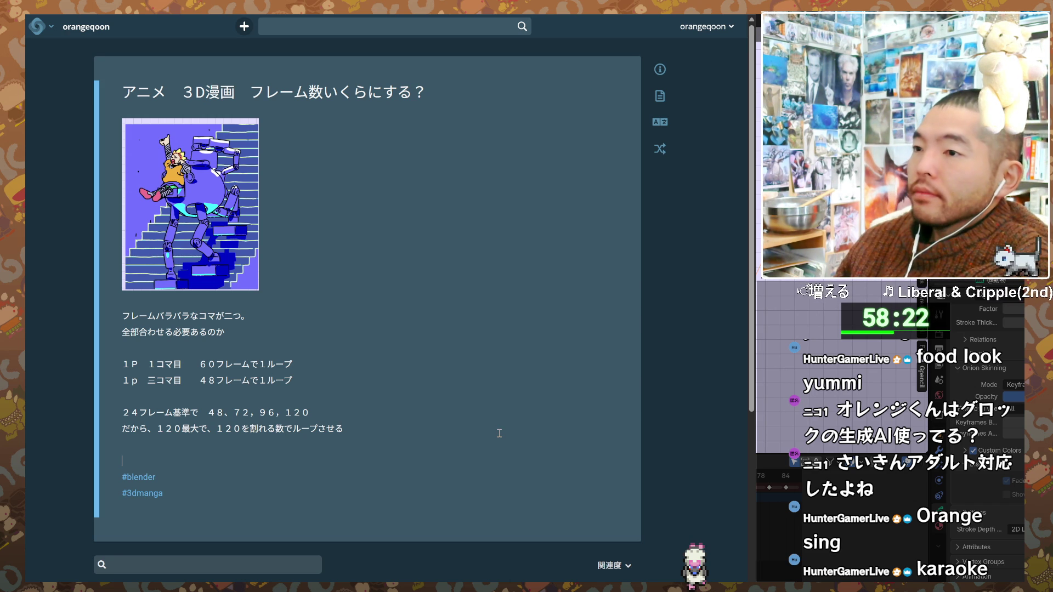
- In Blender, make the stairs shot's 1k-2p-2 Grease Pencil object active with the character in view
key(alt+Tab)
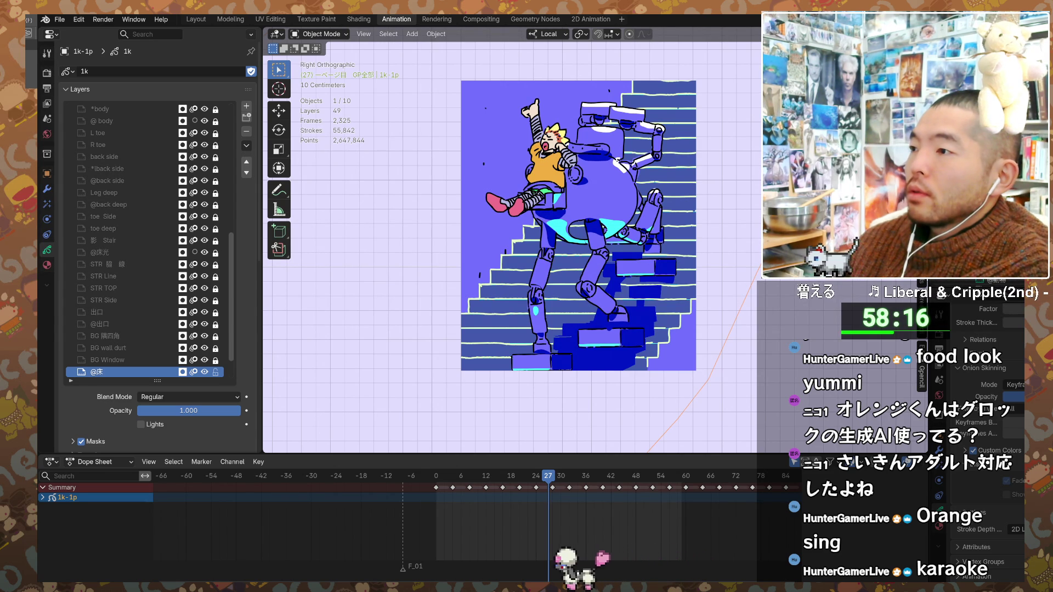
key(Delete)
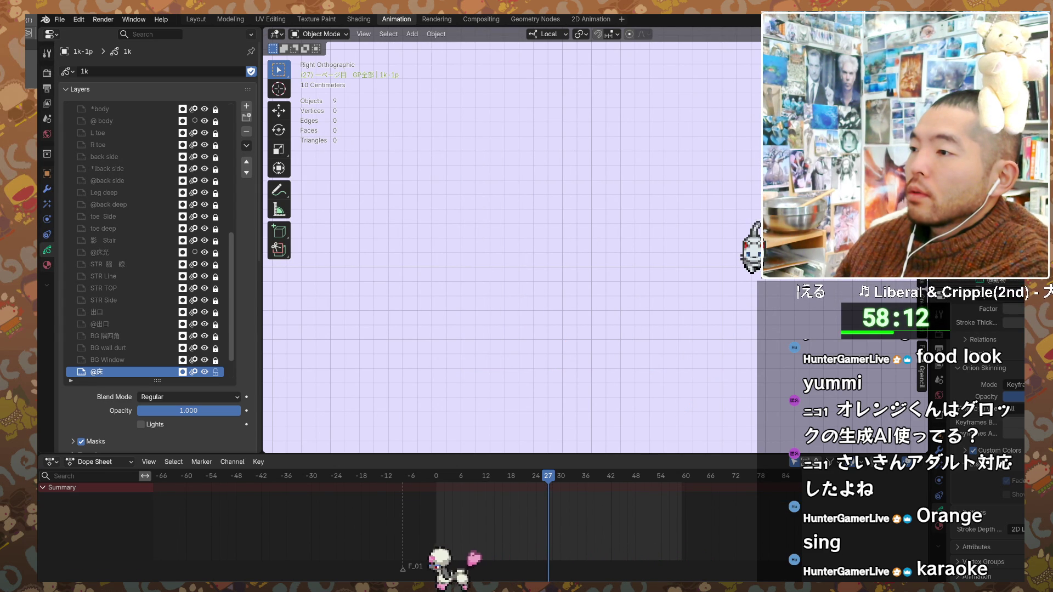
key(ctrl+z)
shift+middle_drag(688, 480, 499, 488)
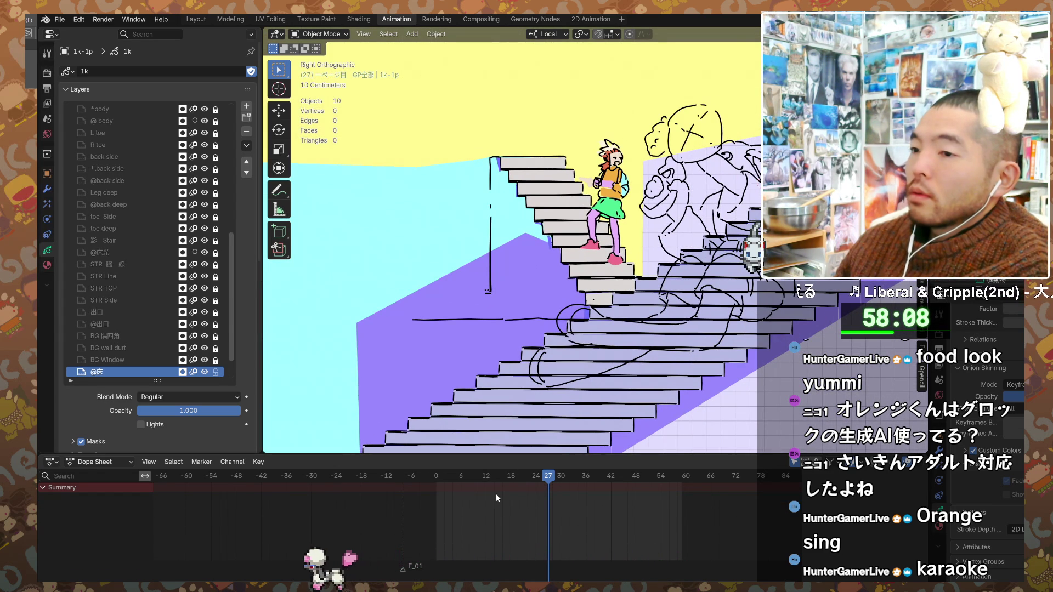
key(ctrl+z)
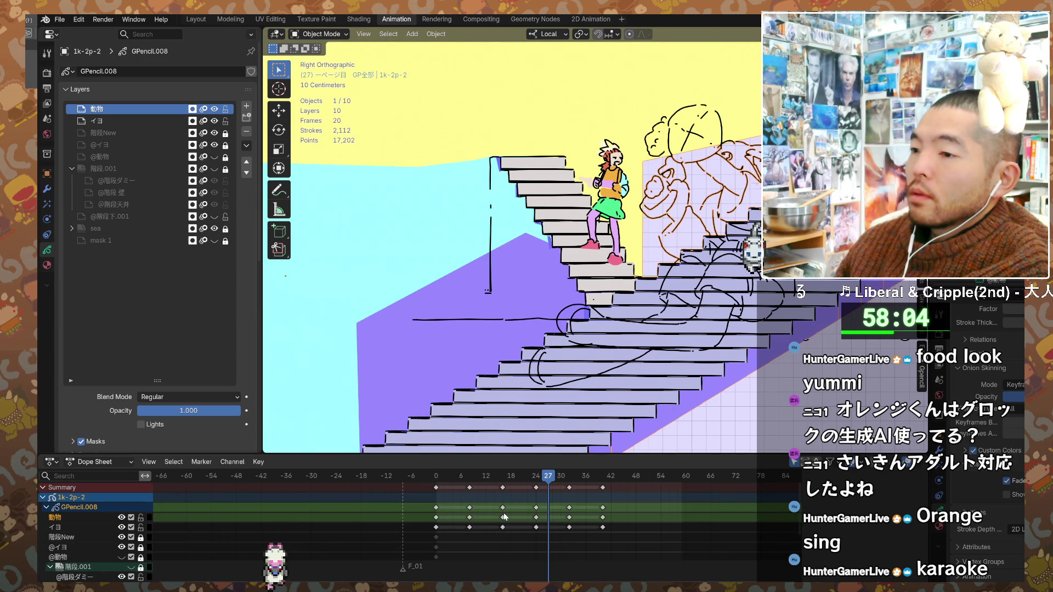
- Scrub the stairs animation to frame 33 and back, then play it through and stop
drag(553, 479, 602, 473)
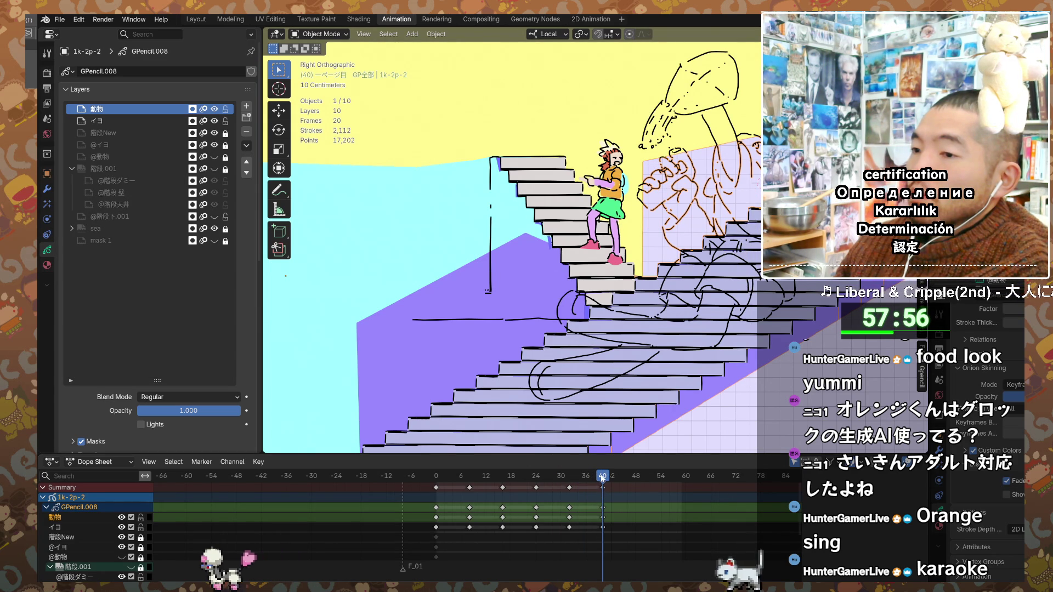
drag(519, 475, 434, 479)
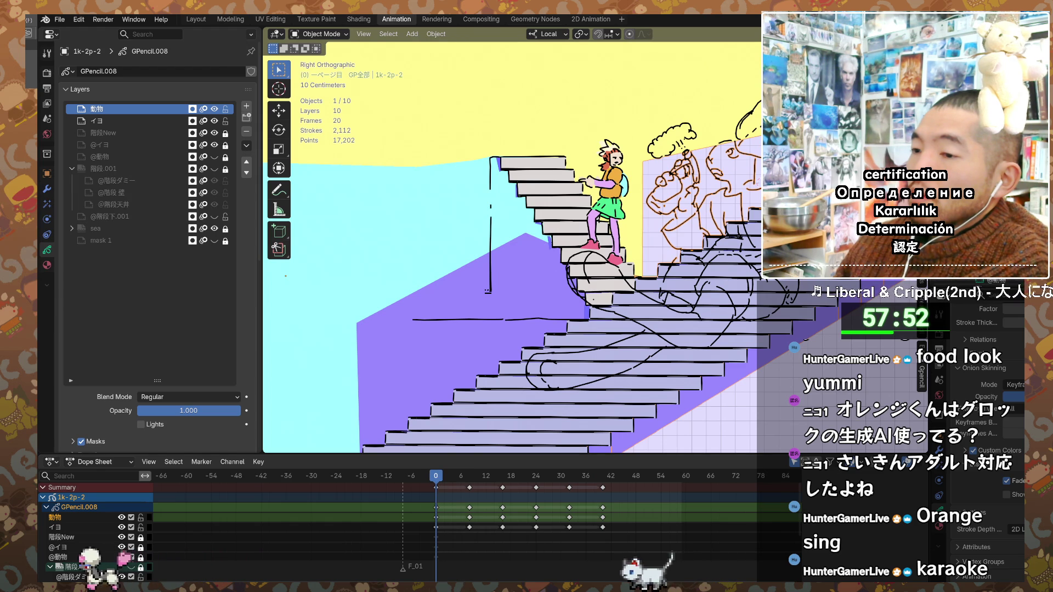
key(space)
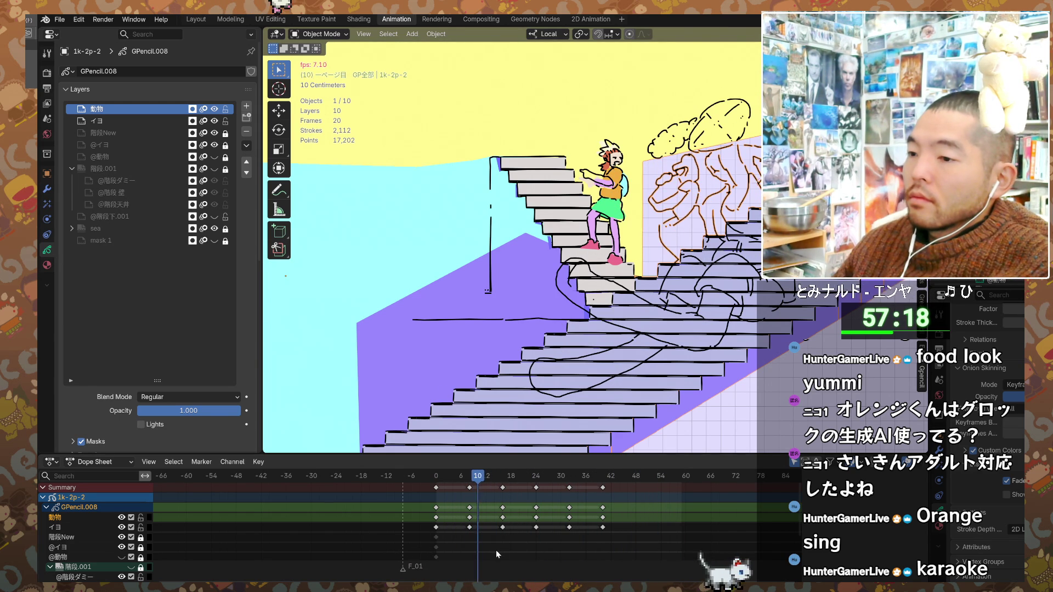
key(space)
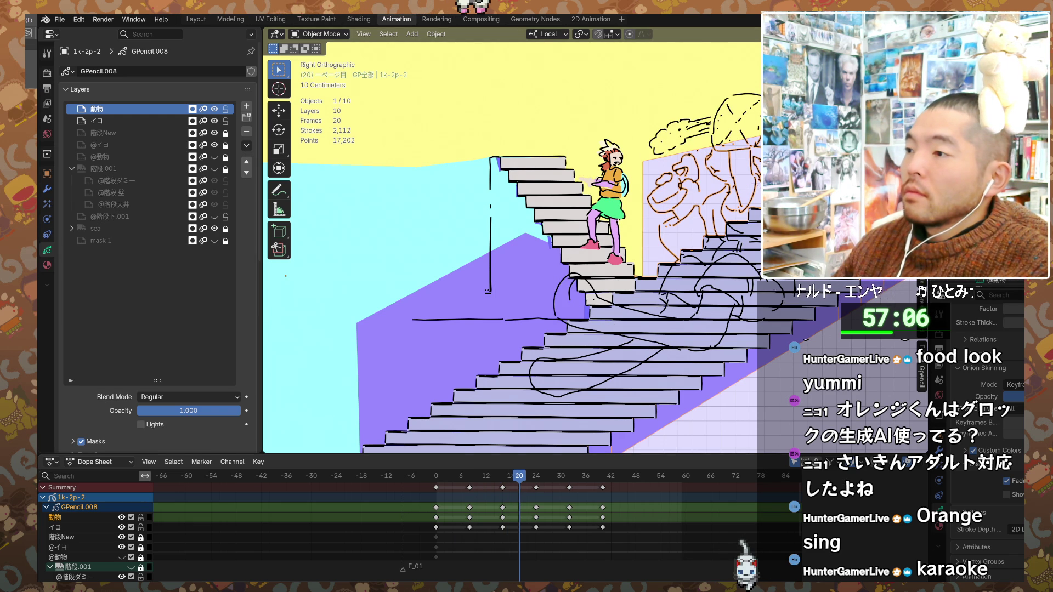
scroll(688, 326, down, 1)
scroll(676, 302, up, 2)
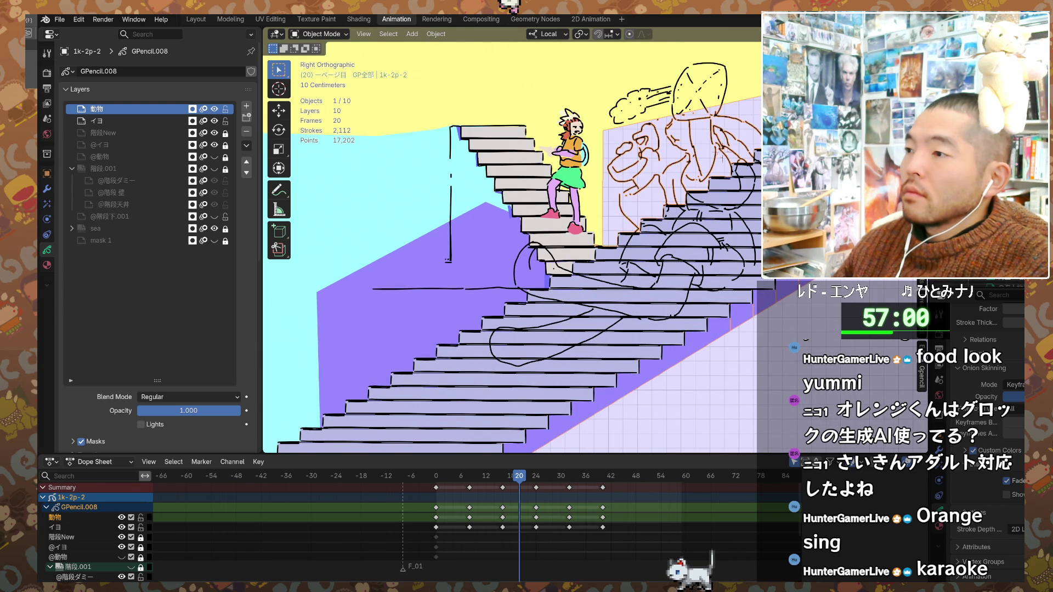
key(ctrl+z)
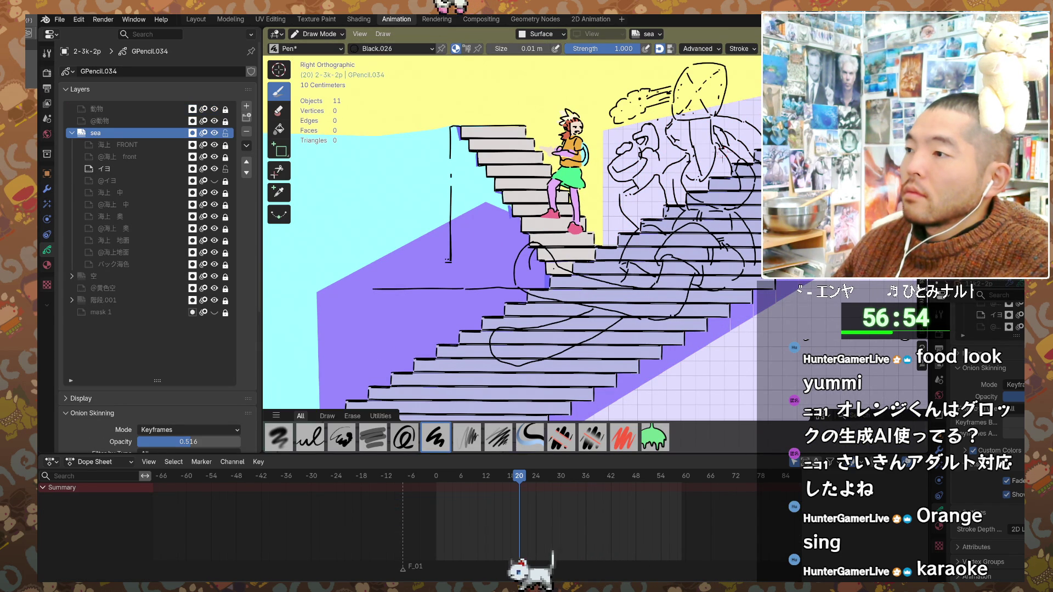
- Restore the full sea scene and select GPencil.034 so its layer keyframes are listed
key(ctrl+z)
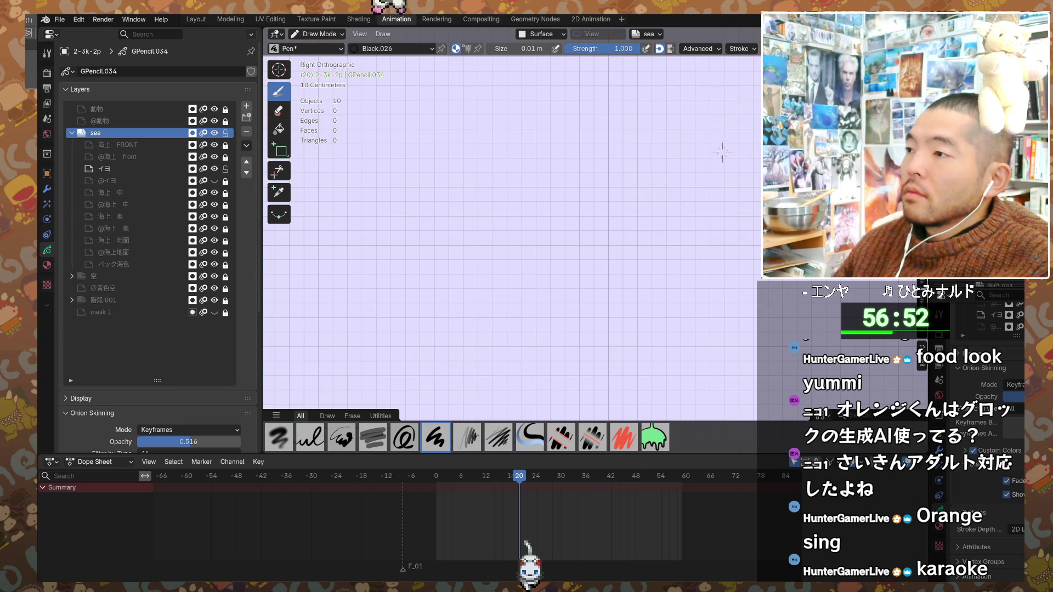
key(ctrl+z)
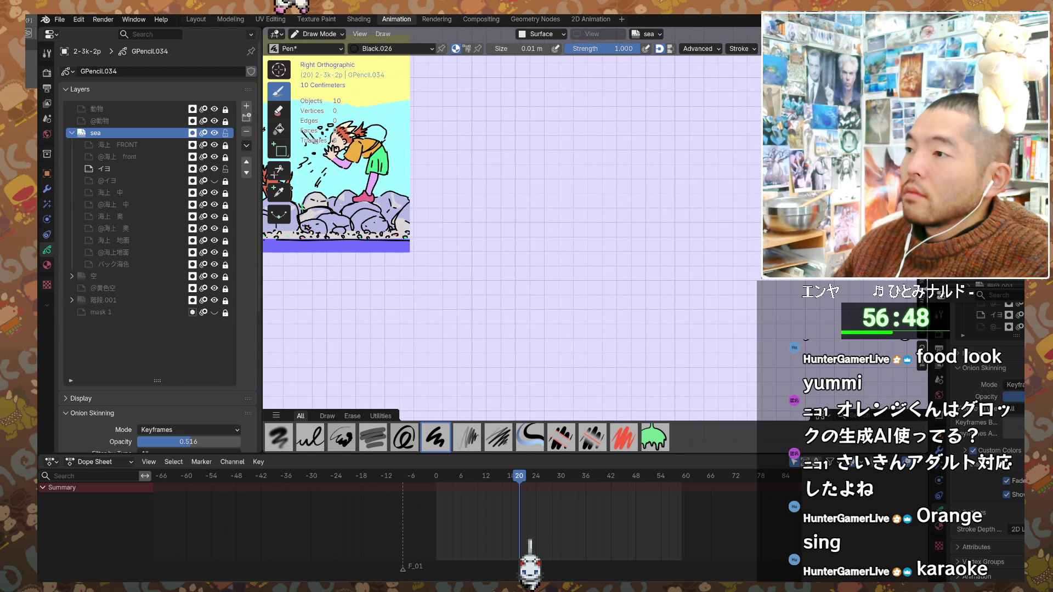
key(ctrl+shift+z)
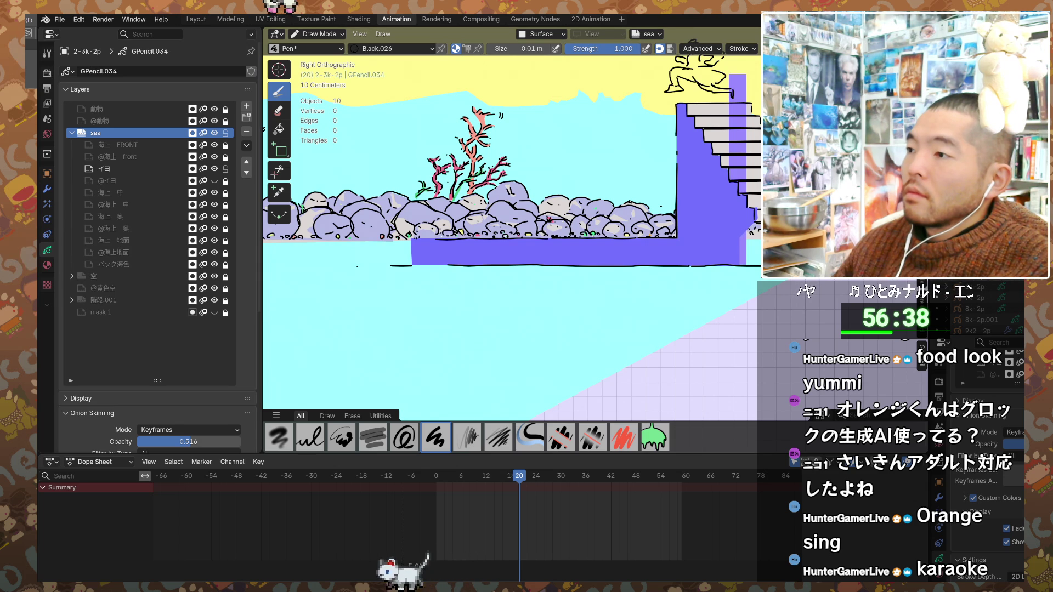
key(ctrl+shift+z)
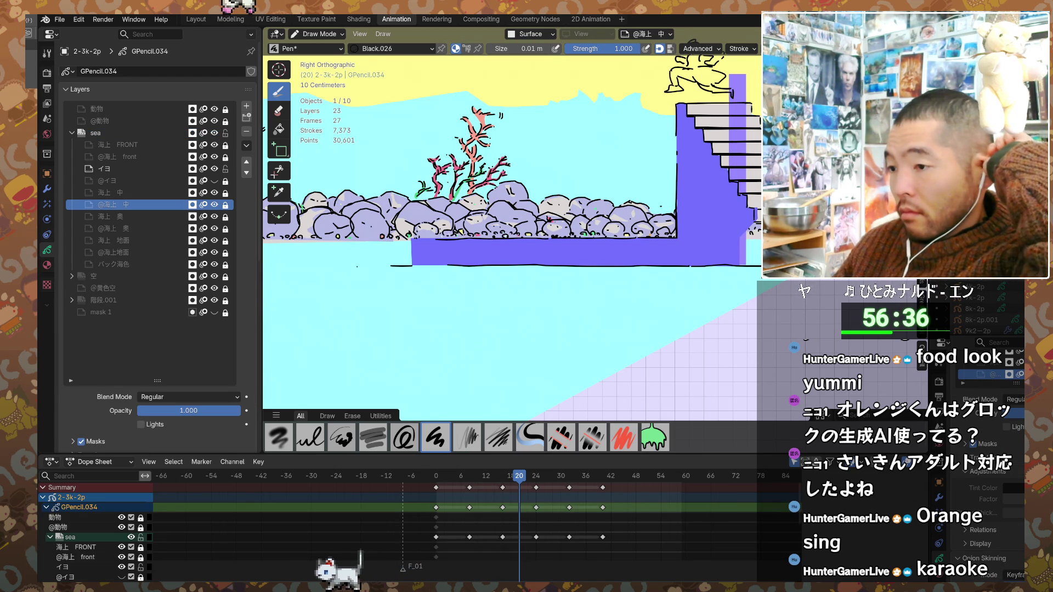
- Scrub the sea shot between frames 0 and 40, frame the scene, and play from the start
click(601, 476)
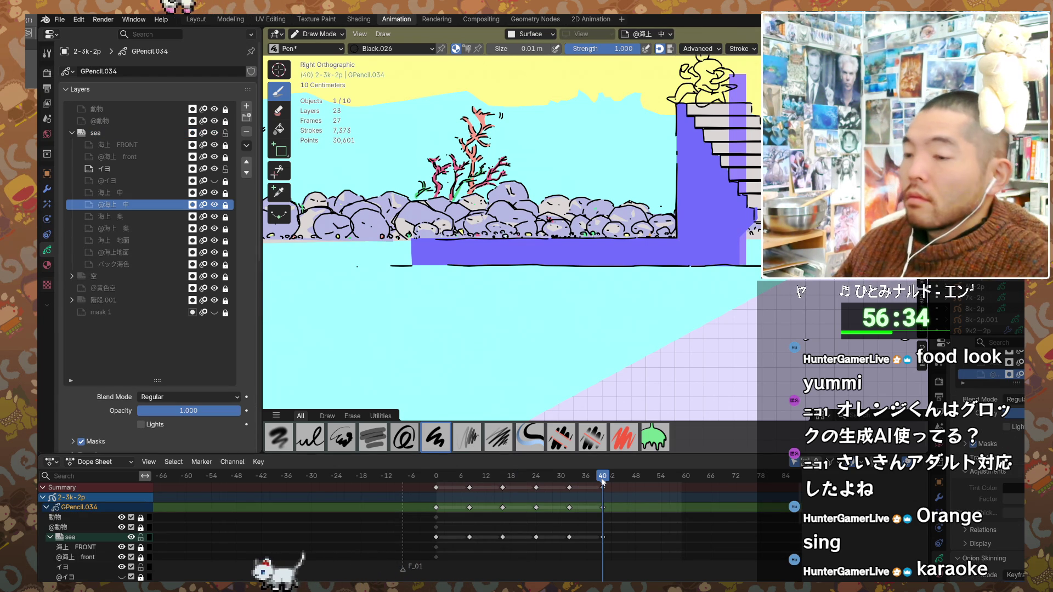
click(433, 476)
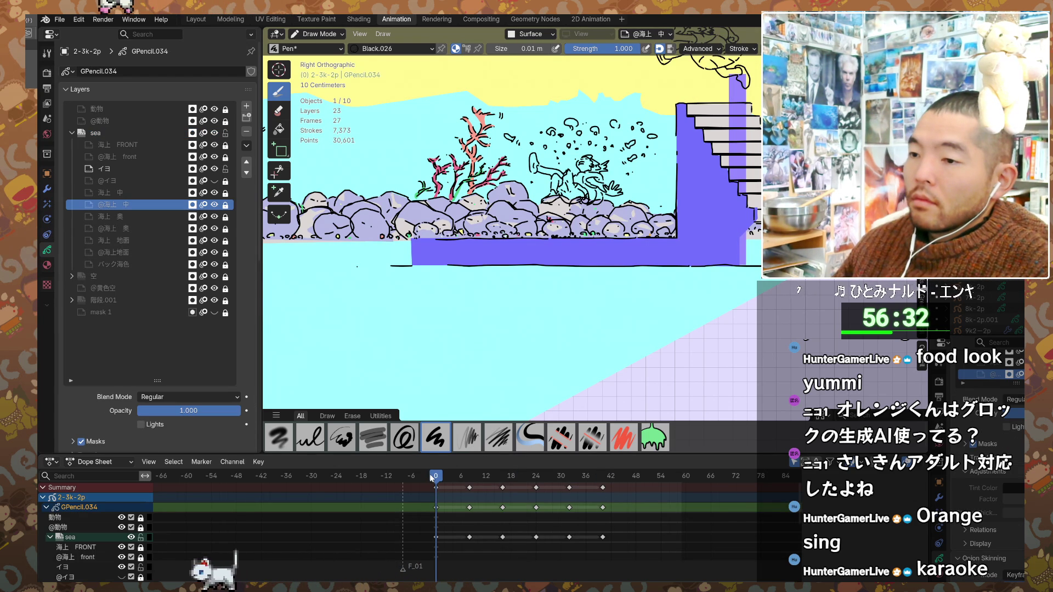
drag(431, 476, 601, 481)
shift+middle_drag(635, 181, 584, 266)
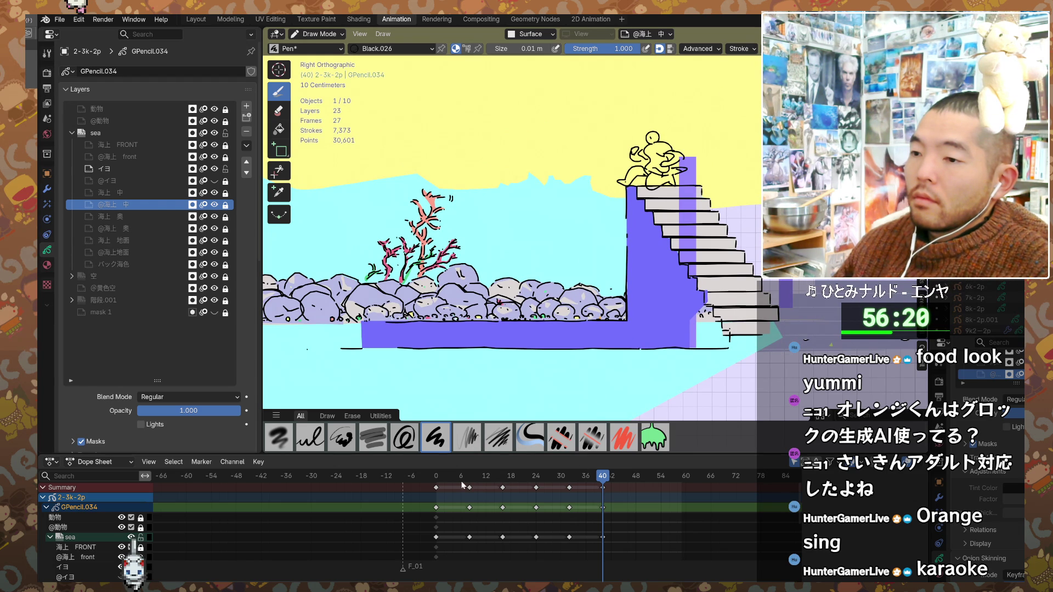
click(436, 479)
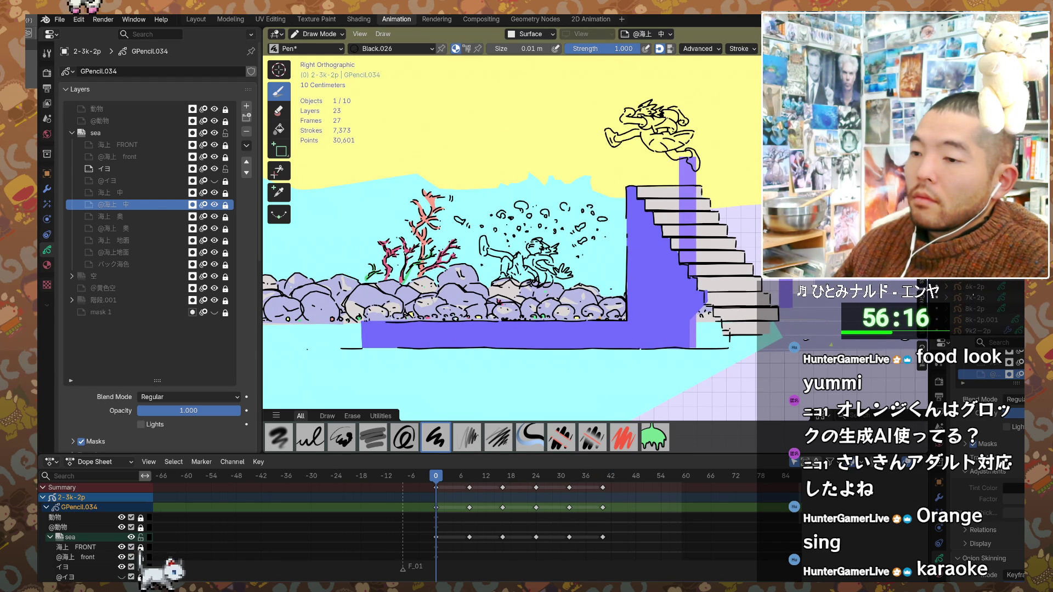
key(space)
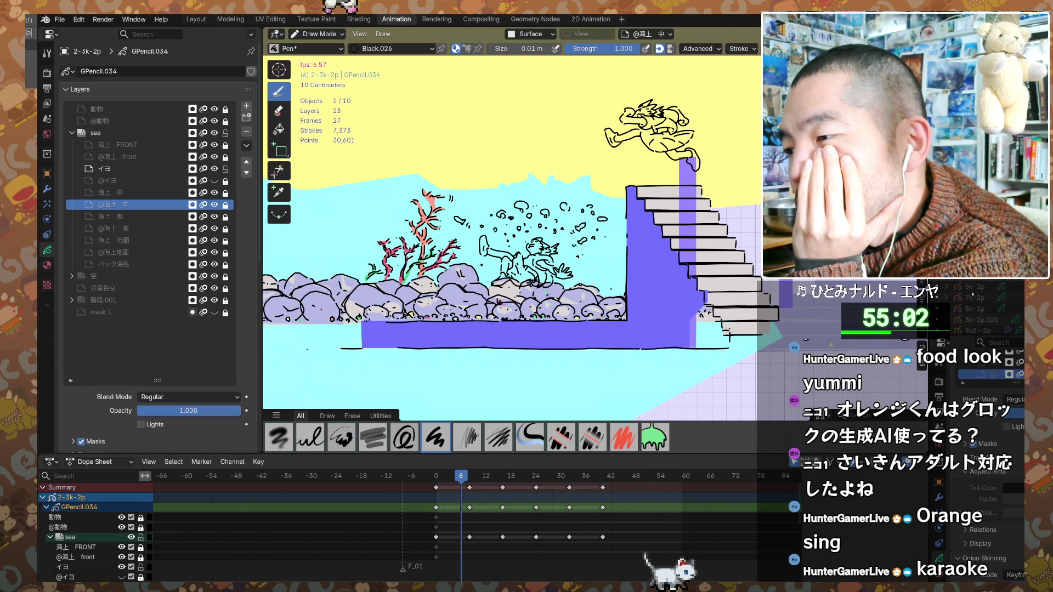
- Stop playback, check the pose at frame 17, then replay the sea shot and stop at frame 42
key(space)
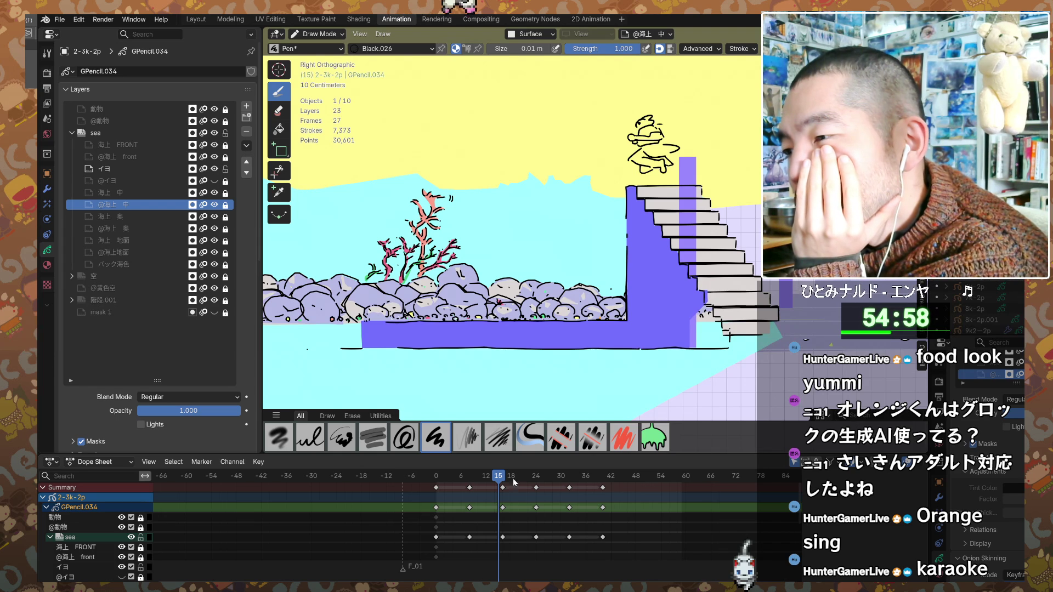
mouse_move(501, 477)
mouse_down()
mouse_move(514, 481)
mouse_move(439, 488)
mouse_move(514, 492)
mouse_move(438, 505)
mouse_move(473, 494)
mouse_move(659, 502)
mouse_move(581, 519)
mouse_move(435, 518)
mouse_up()
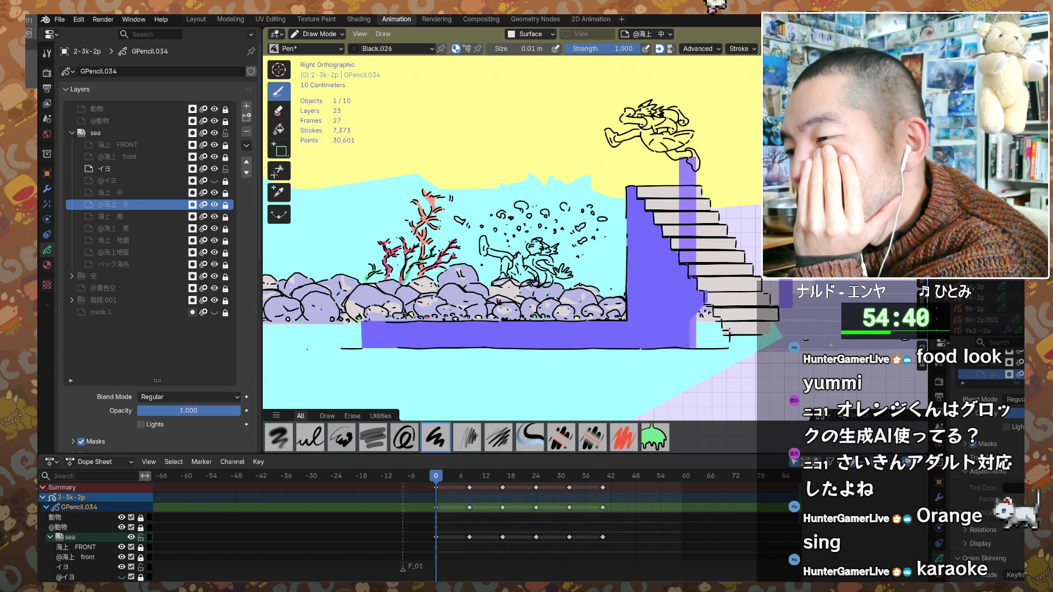
key(space)
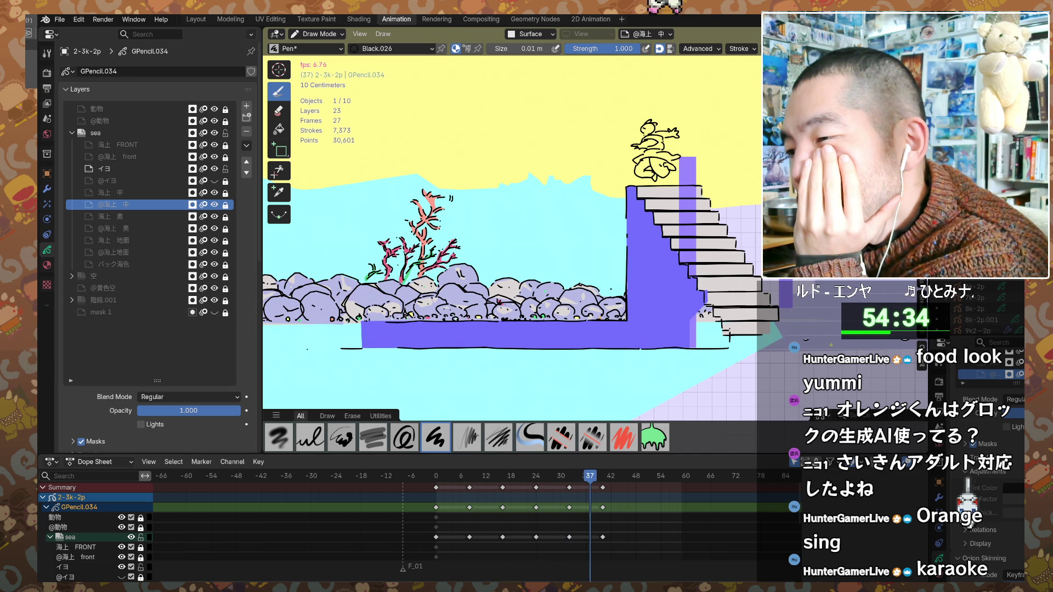
key(space)
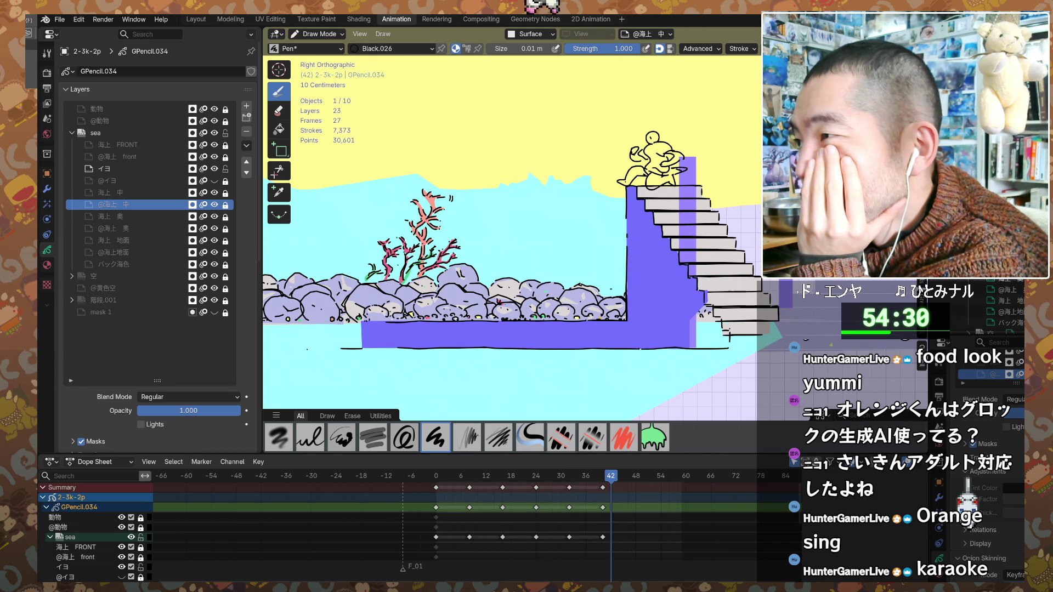
key(ctrl+z)
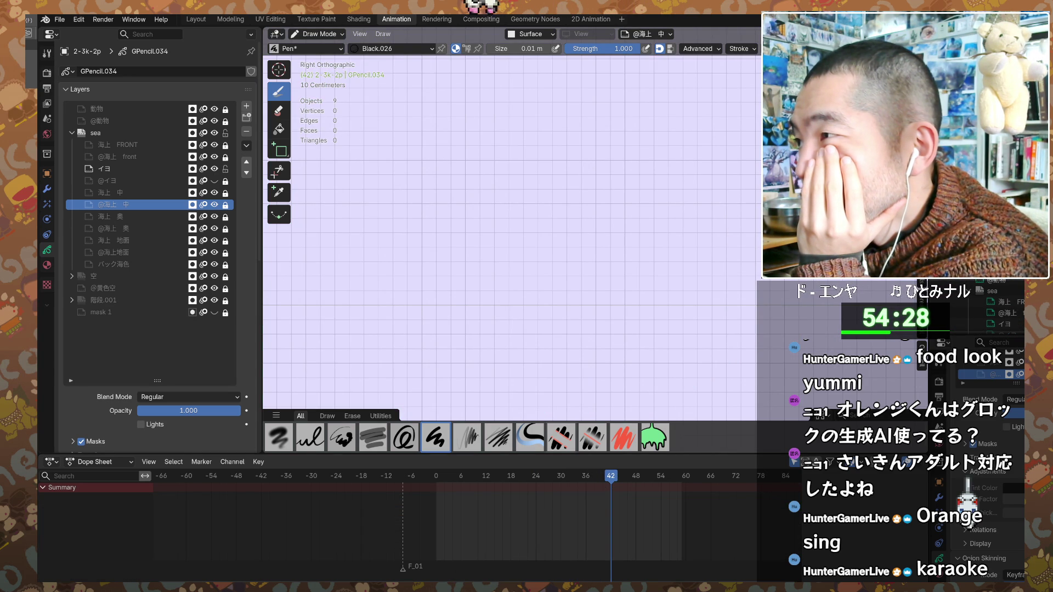
- Isolate the stairs, ladder and white dragon panels in local view in turn, then play the dragon panel
scroll(677, 232, down, 5)
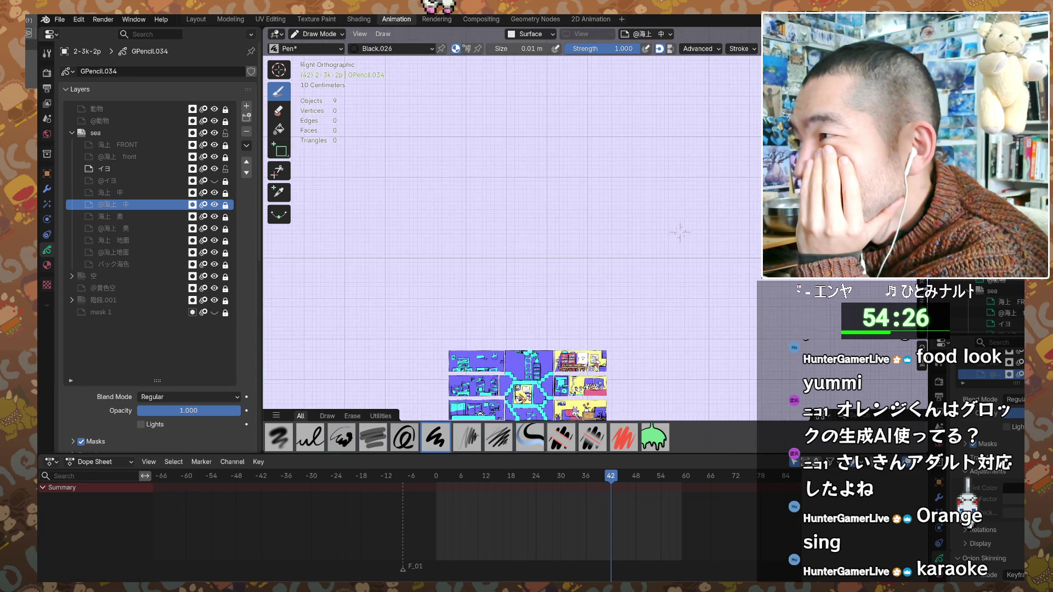
scroll(666, 233, up, 2)
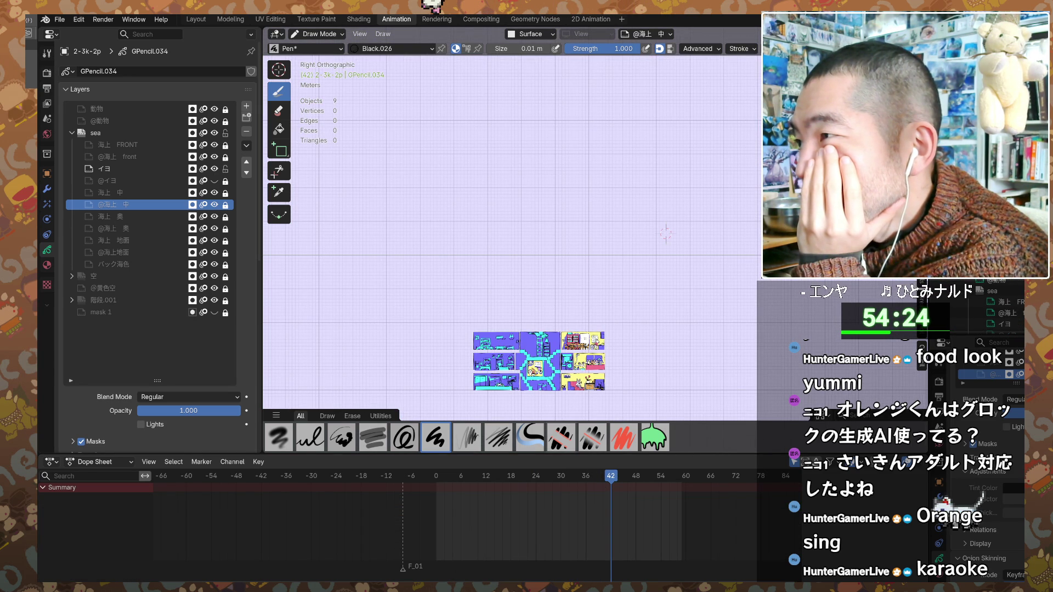
key(ctrl+z)
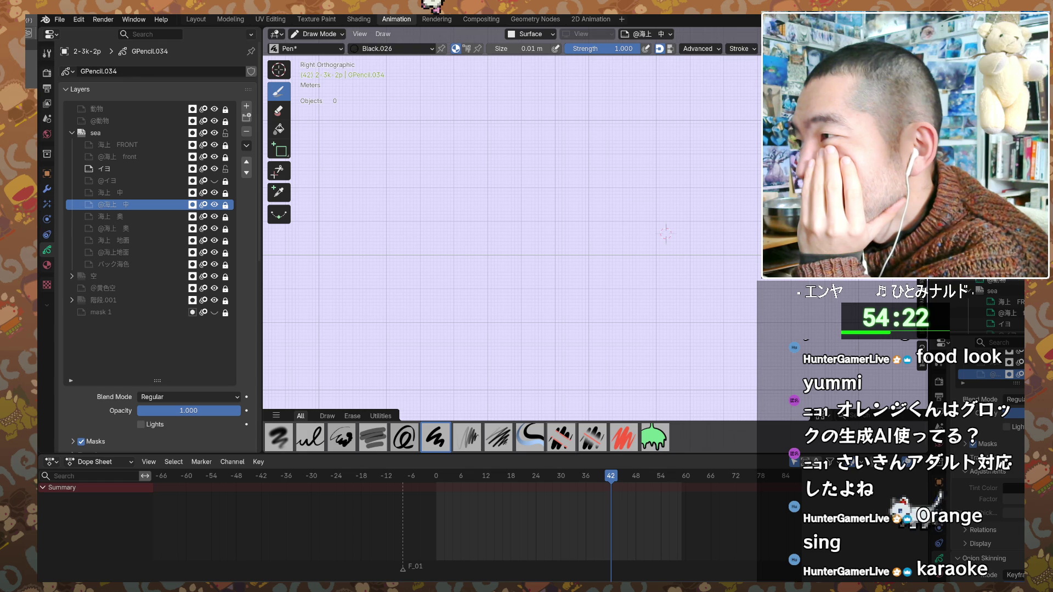
key(ctrl+z)
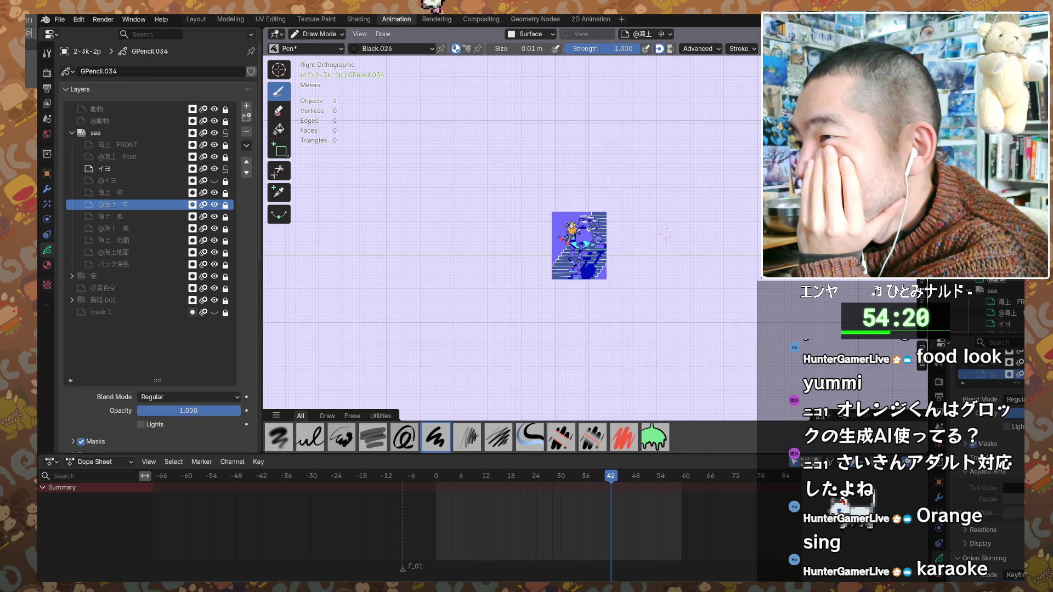
scroll(703, 280, up, 3)
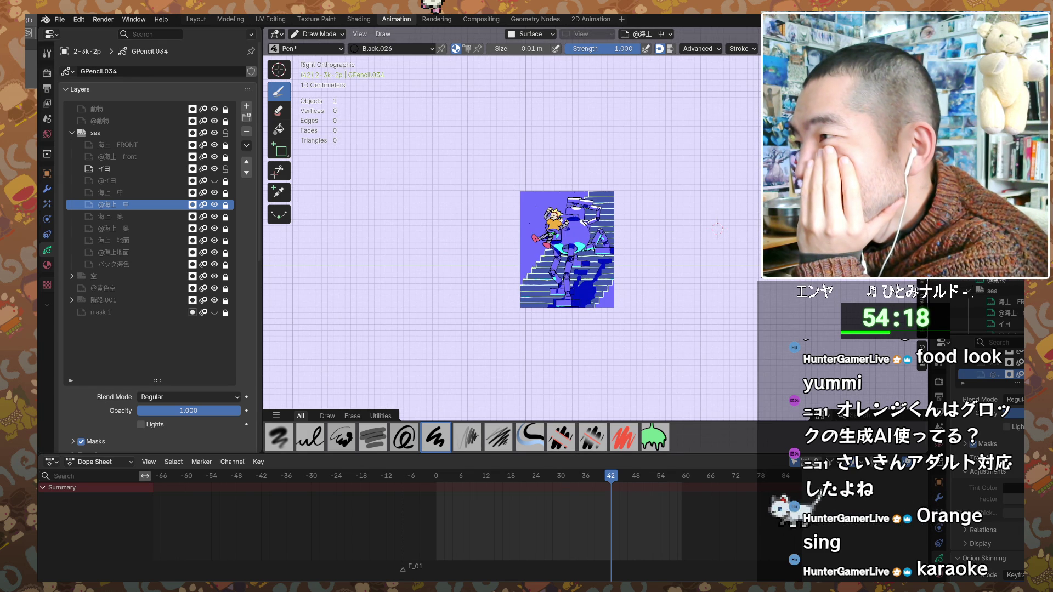
key(ctrl+z)
key(ctrl+shift+z)
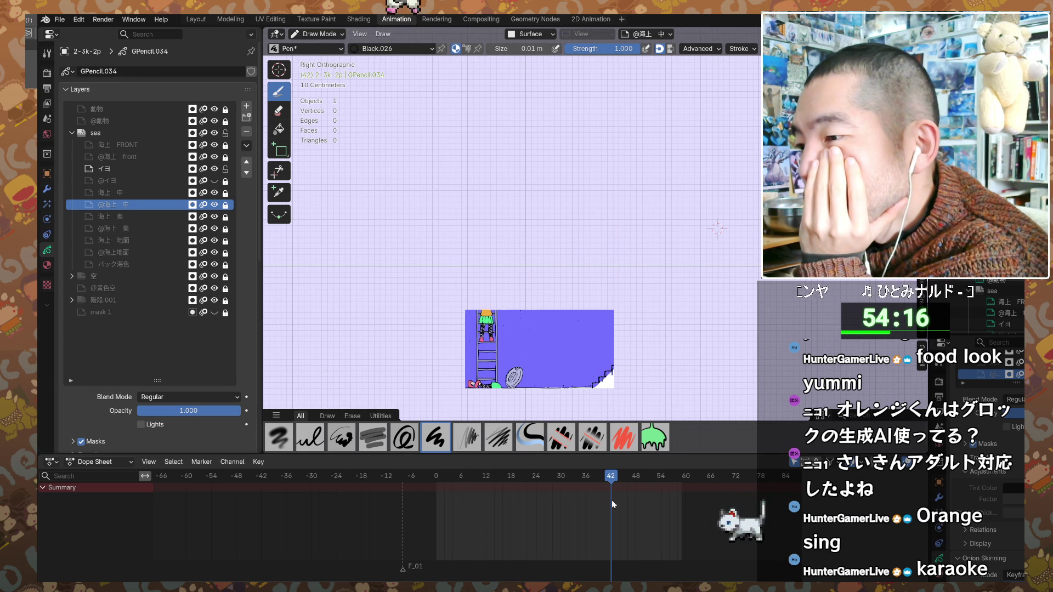
key(ctrl+z)
key(ctrl+z)
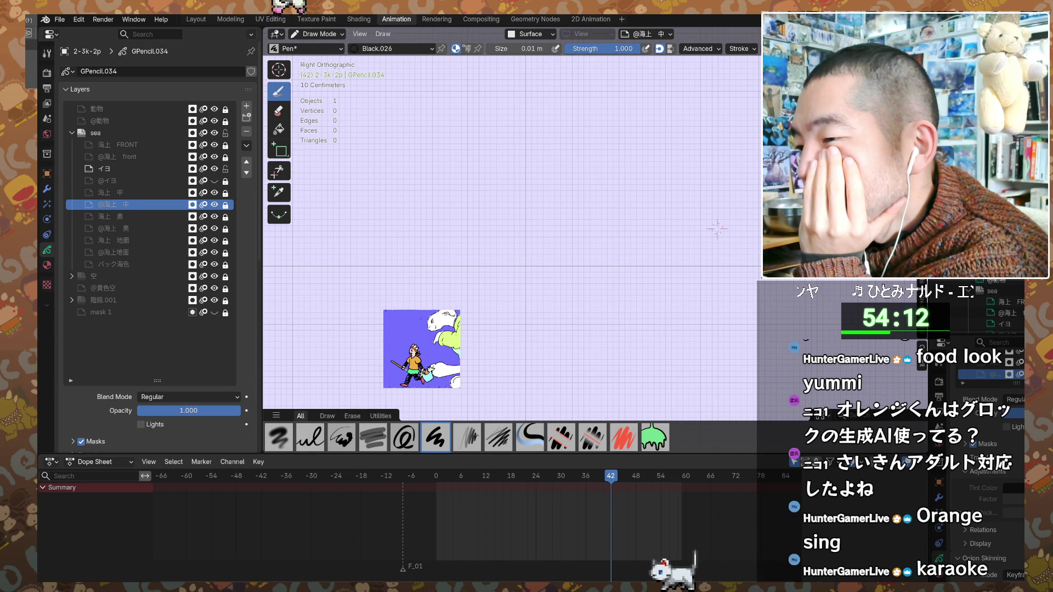
key(space)
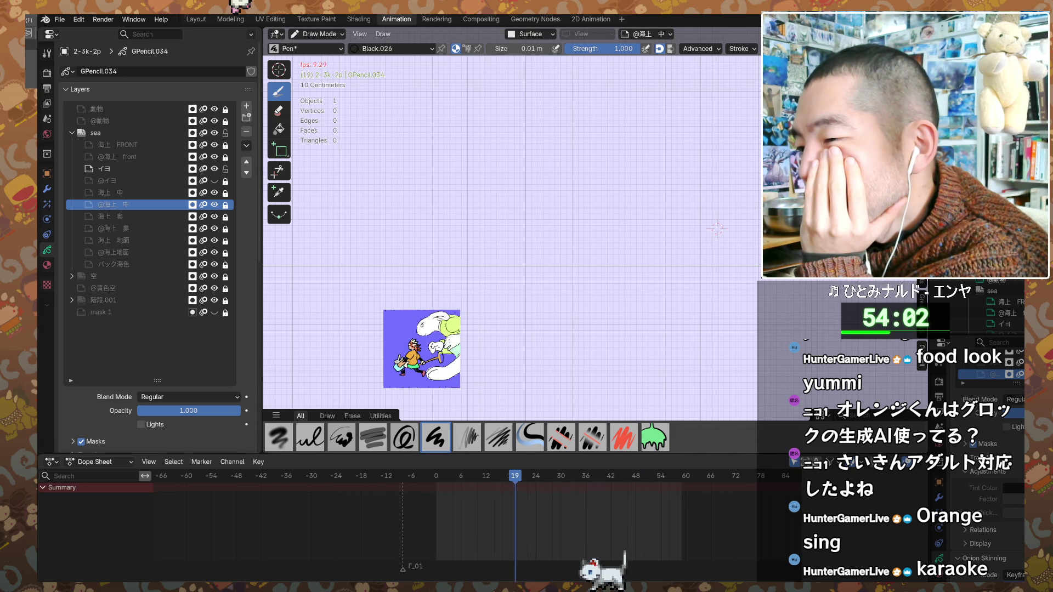
- Stop and replay the dragon panel's animation, halting at frame 18, then leave its isolated view
key(space)
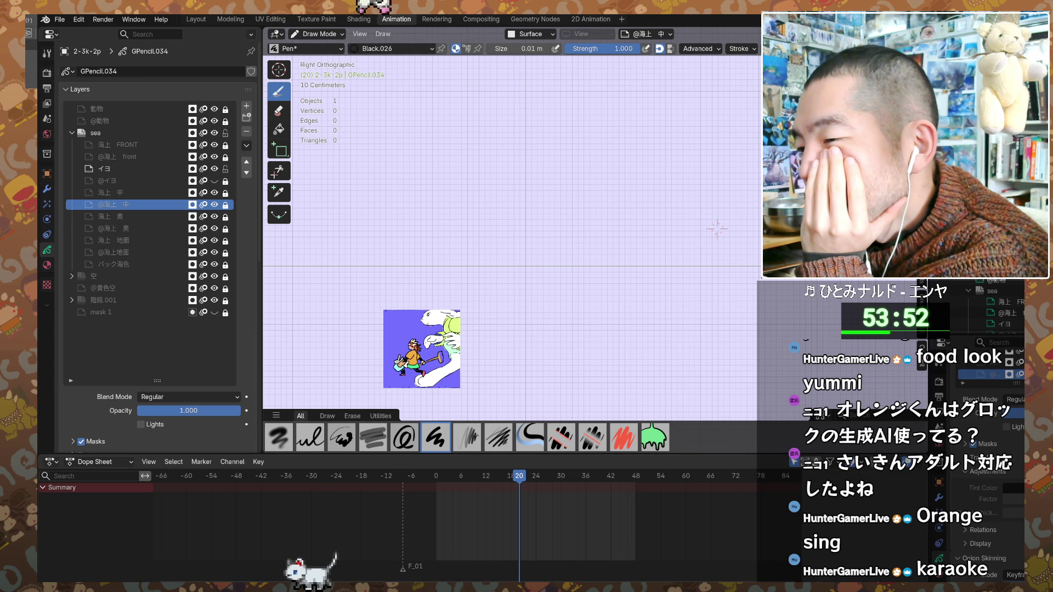
key(space)
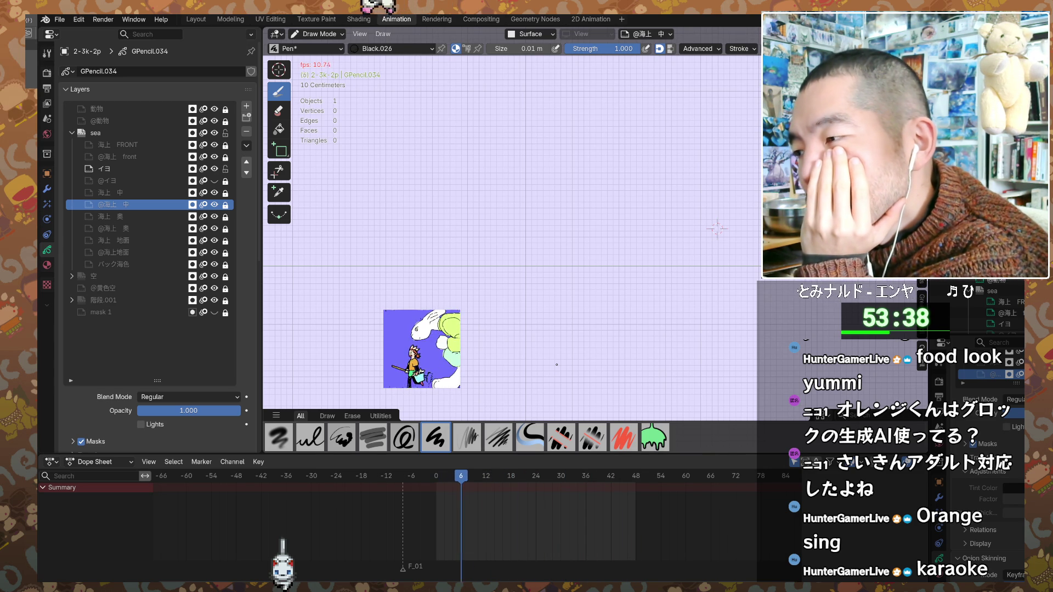
key(space)
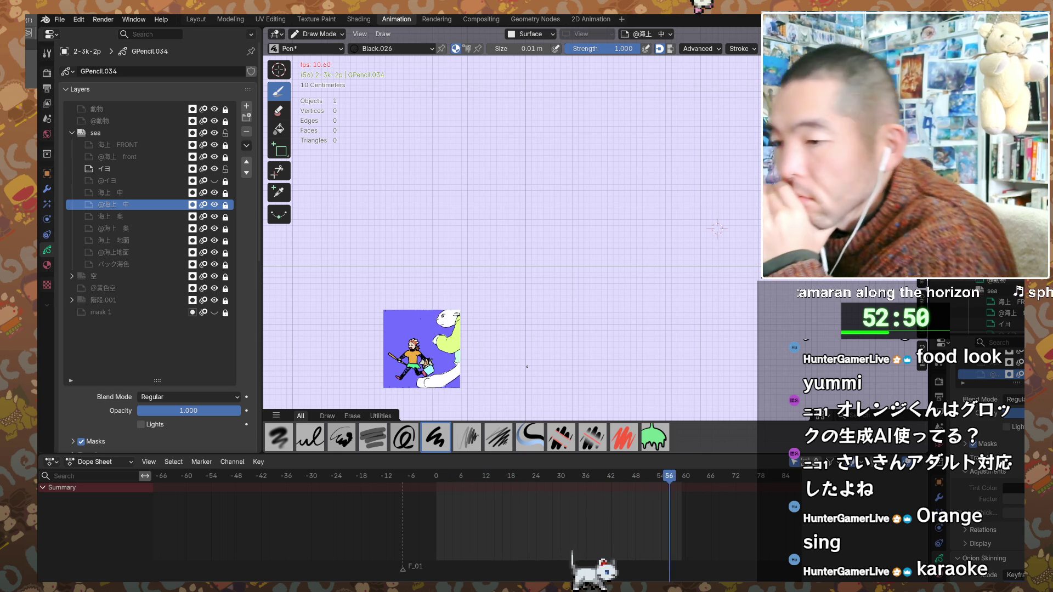
key(space)
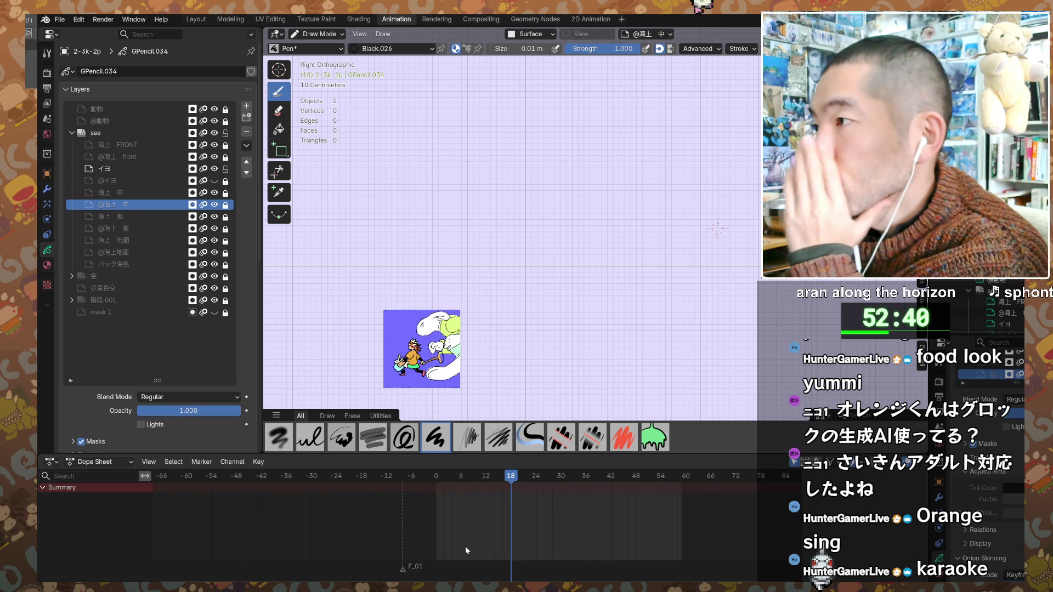
key(ctrl+z)
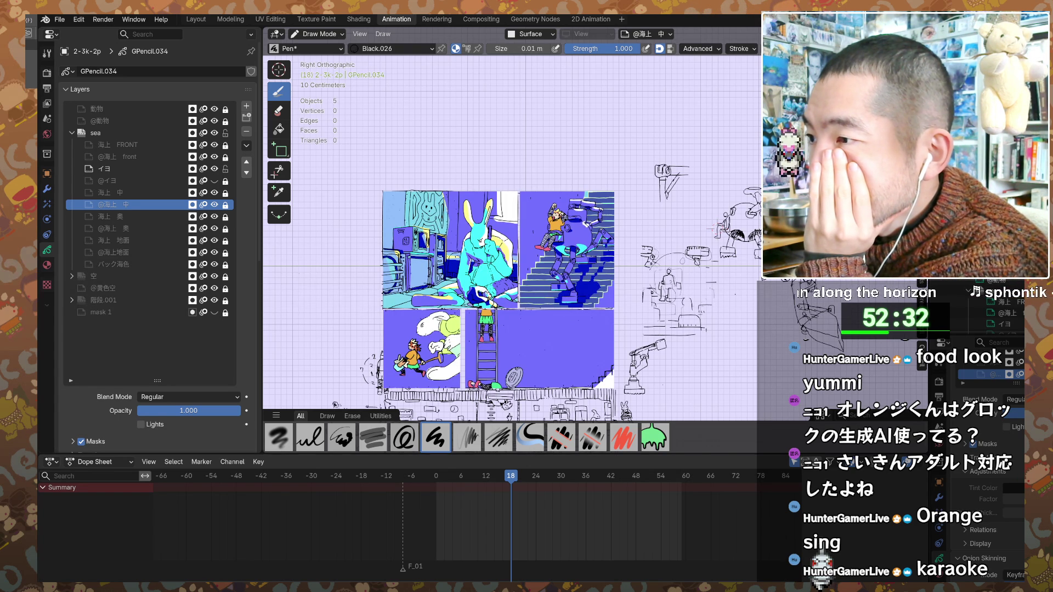
- Isolate the sea-and-stairs shot and play its animation
key(ctrl+z)
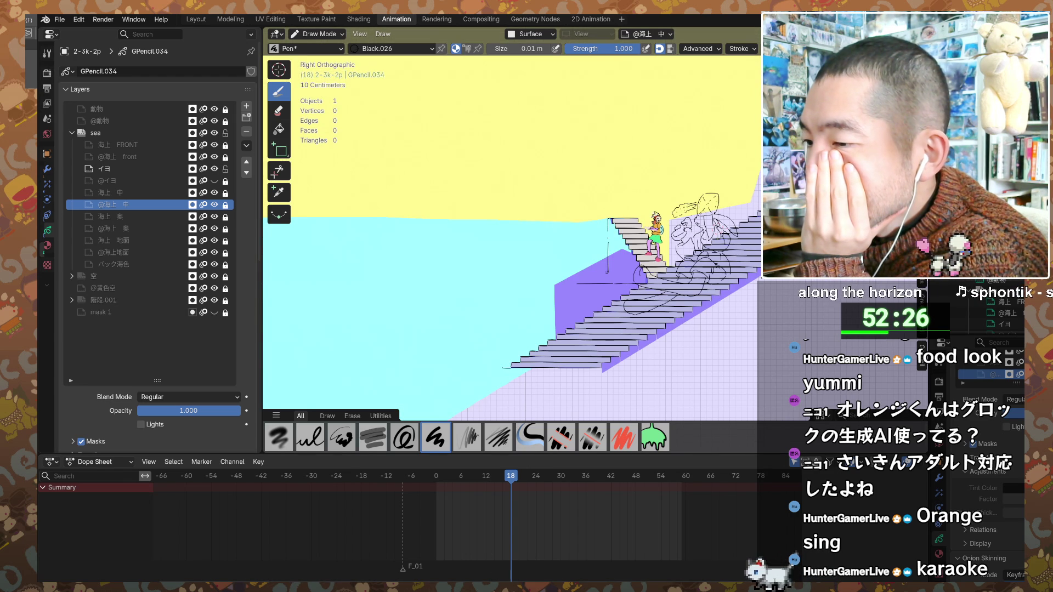
key(space)
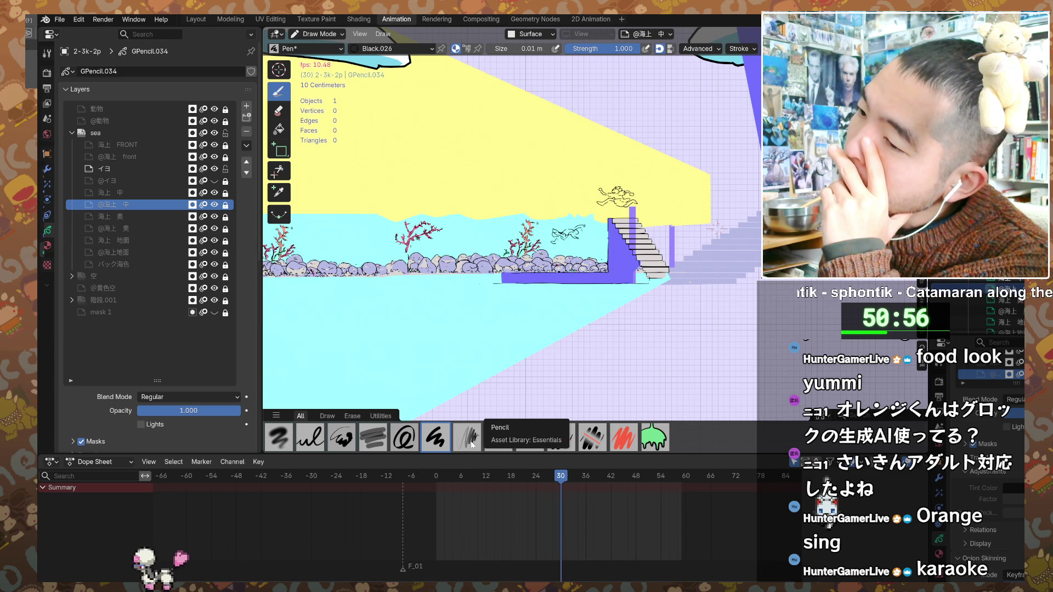
- Stop playback and leave drawing mode to work with whole objects
key(space)
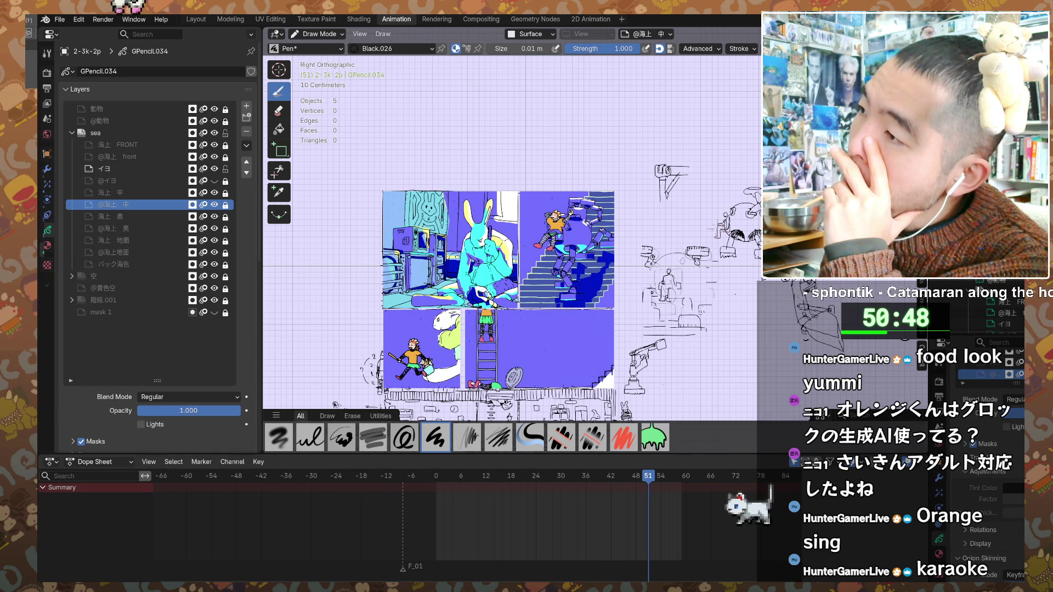
key(ctrl+z)
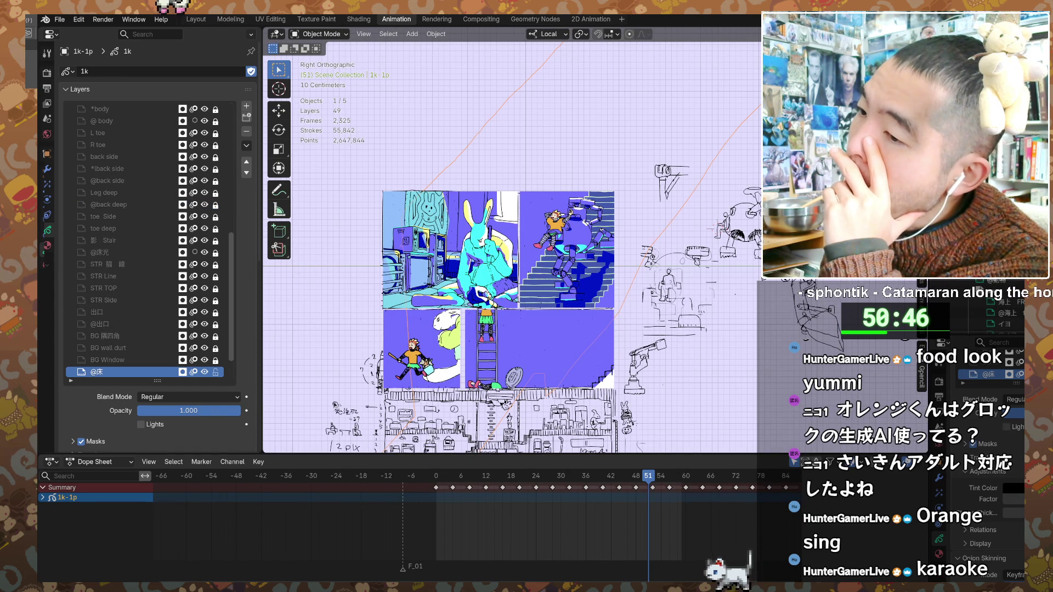
scroll(449, 509, up, 2)
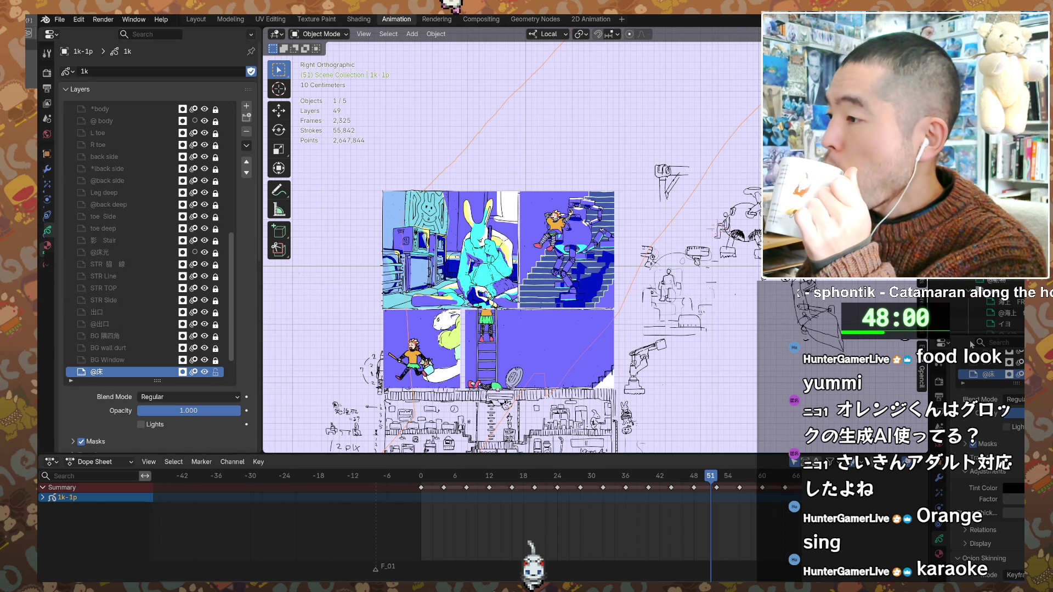
- Enlarge the Properties editor and view the World, then the Output settings
drag(967, 335, 966, 236)
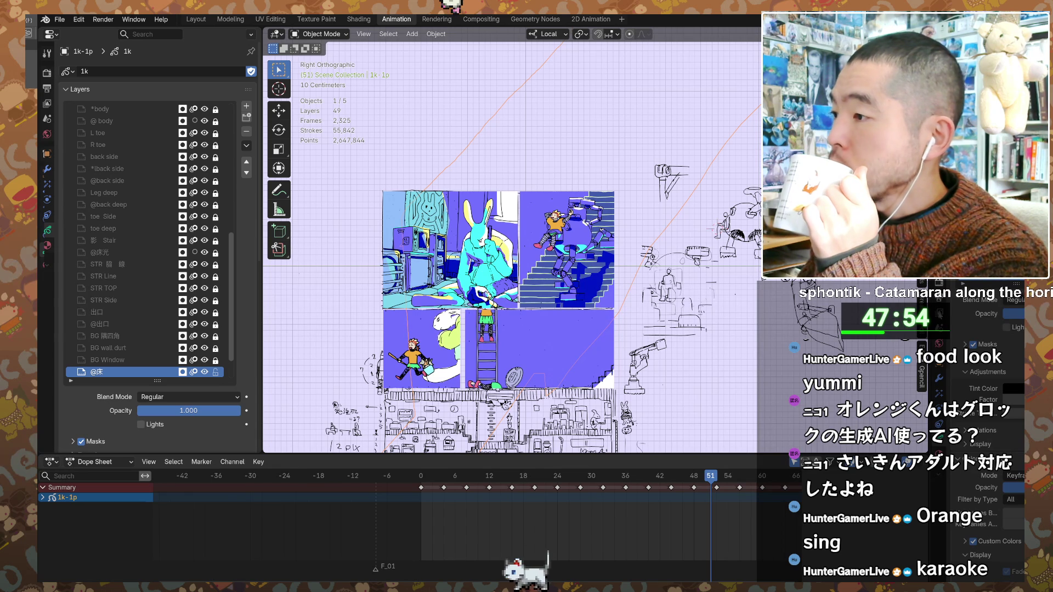
click(939, 344)
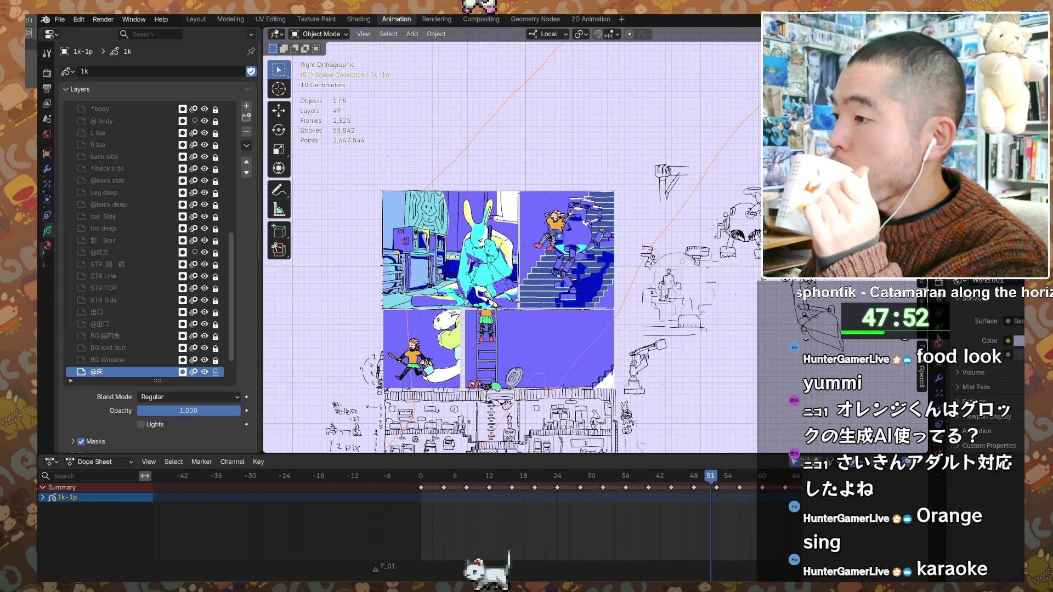
click(938, 298)
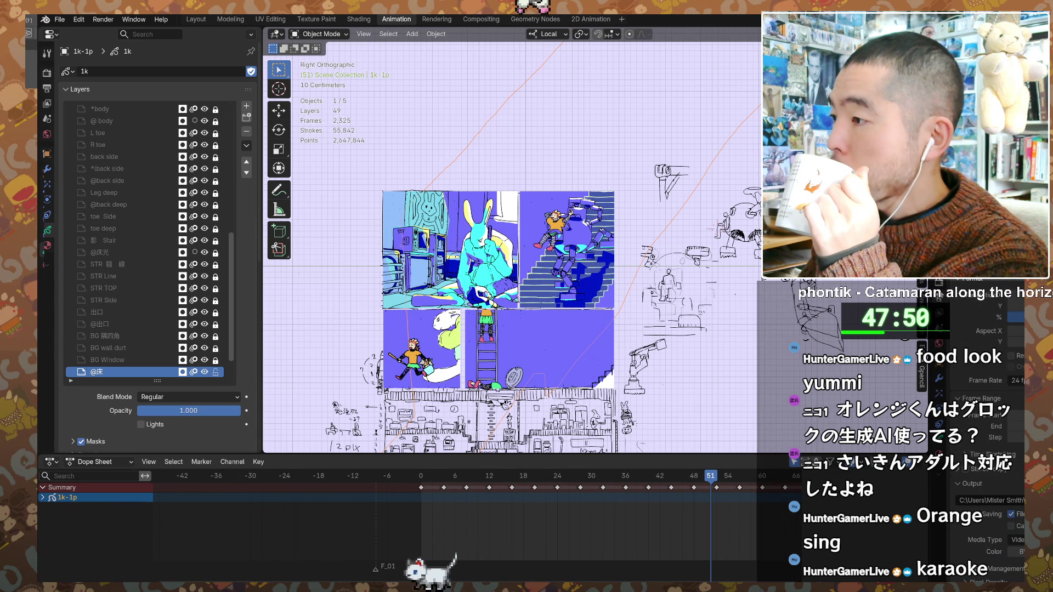